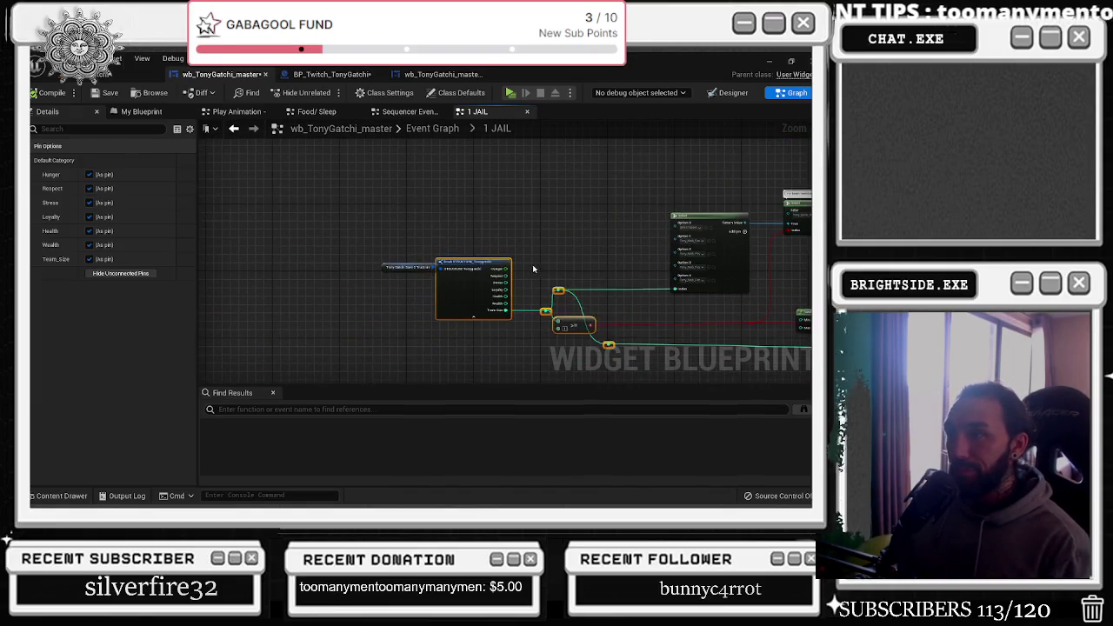
Pan the 1 JAIL graph over to its Set Brush and Delay nodes
scroll(382, 252, "up", 2)
left_click(383, 269)
scroll(469, 241, "up", 1)
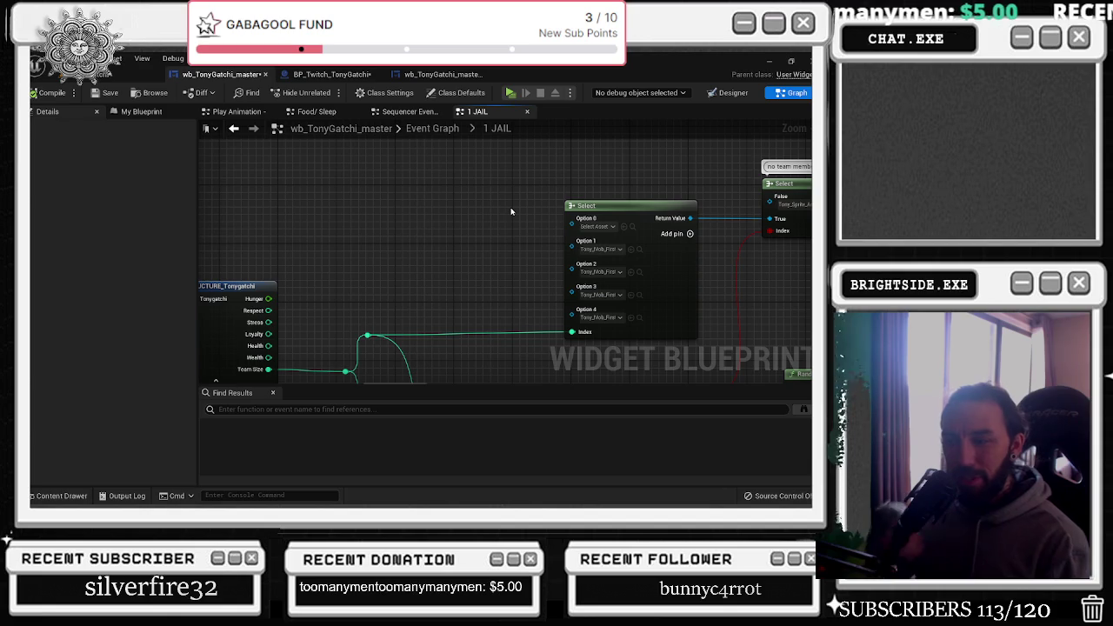
scroll(486, 218, "down", 1)
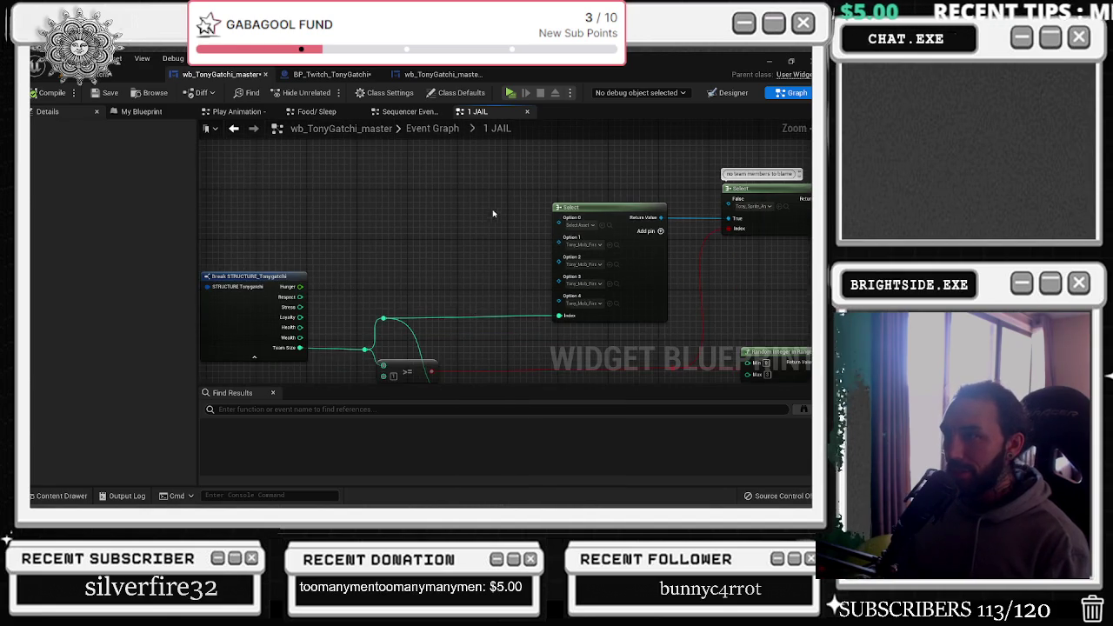
left_click_drag(492, 213, 304, 233)
left_click_drag(675, 165, 352, 205)
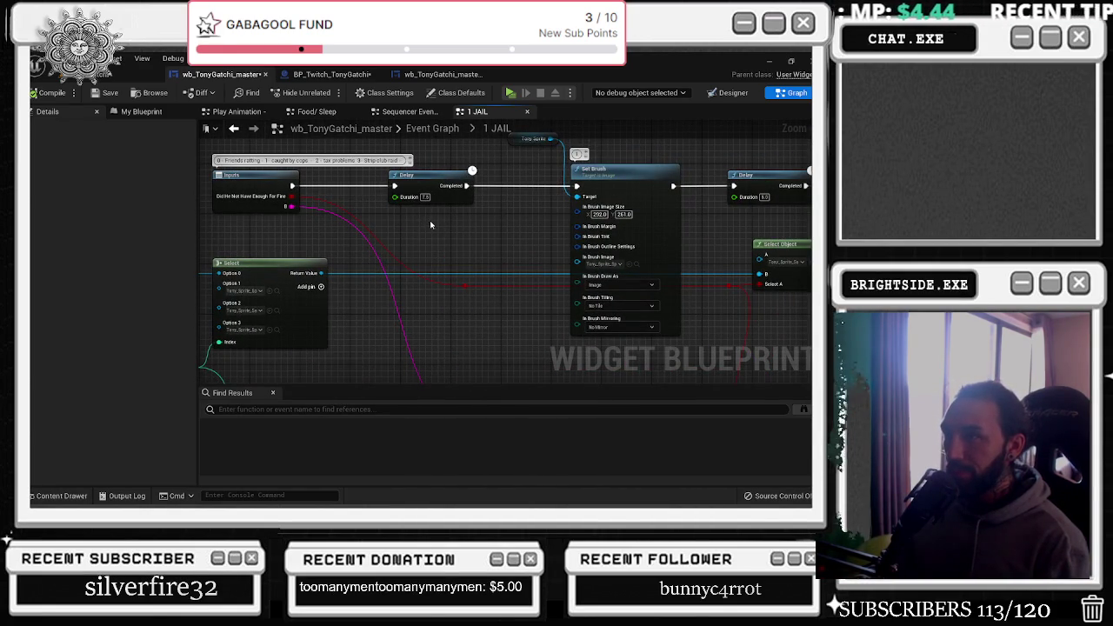
Follow the rest of the Set Brush chain, then move to the Sequencer Events graph
left_click_drag(457, 231, 355, 230)
left_click_drag(561, 235, 335, 257)
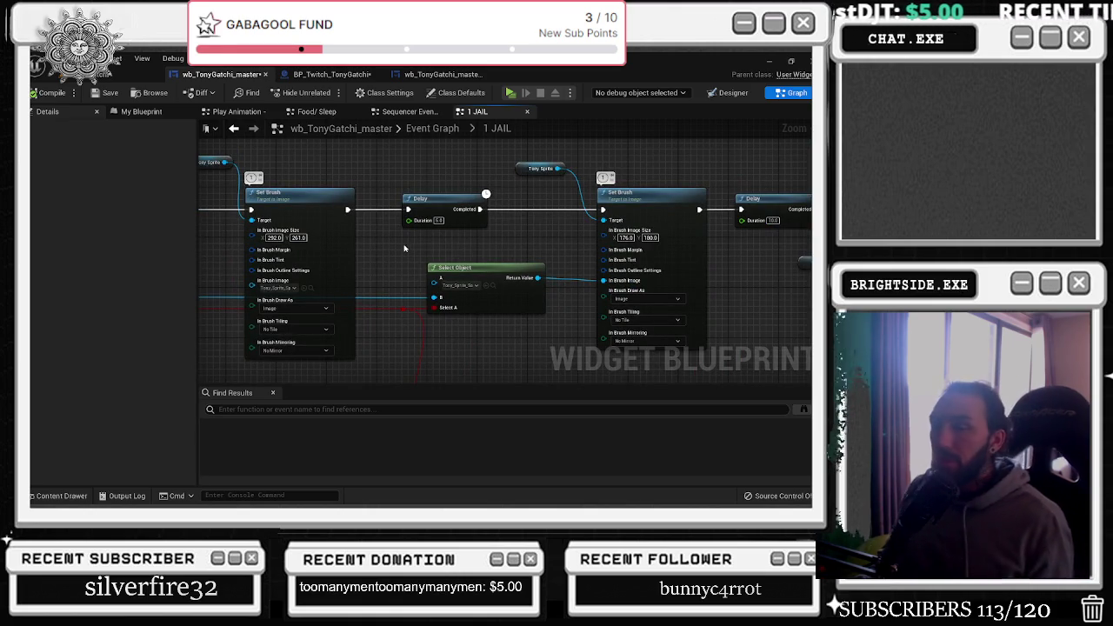
mouse_move(404, 249)
left_mouse_down()
mouse_move(241, 300)
mouse_move(251, 277)
mouse_move(197, 257)
left_mouse_up()
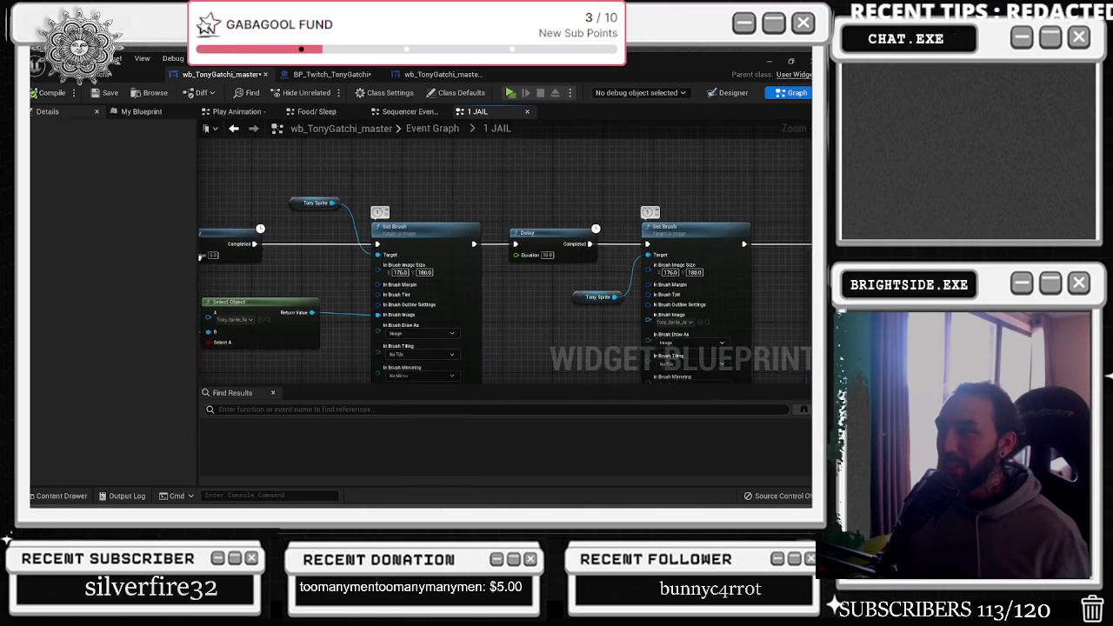
left_click(406, 111)
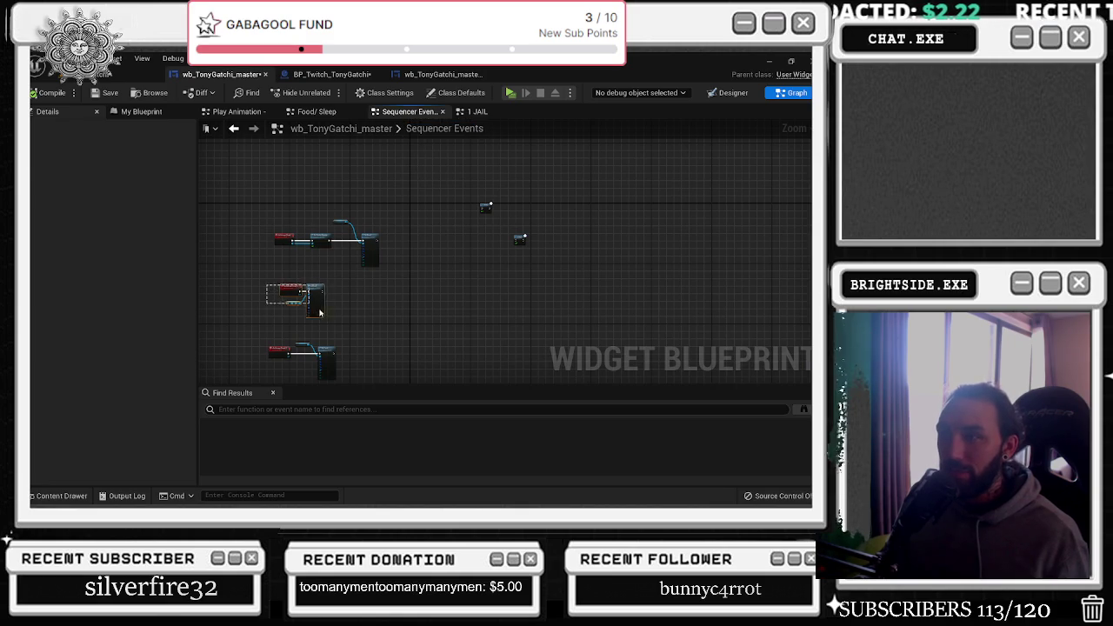
In the Food/ Sleep graph, inspect the Eating event and the TonySprite getter
scroll(350, 371, "up", 1)
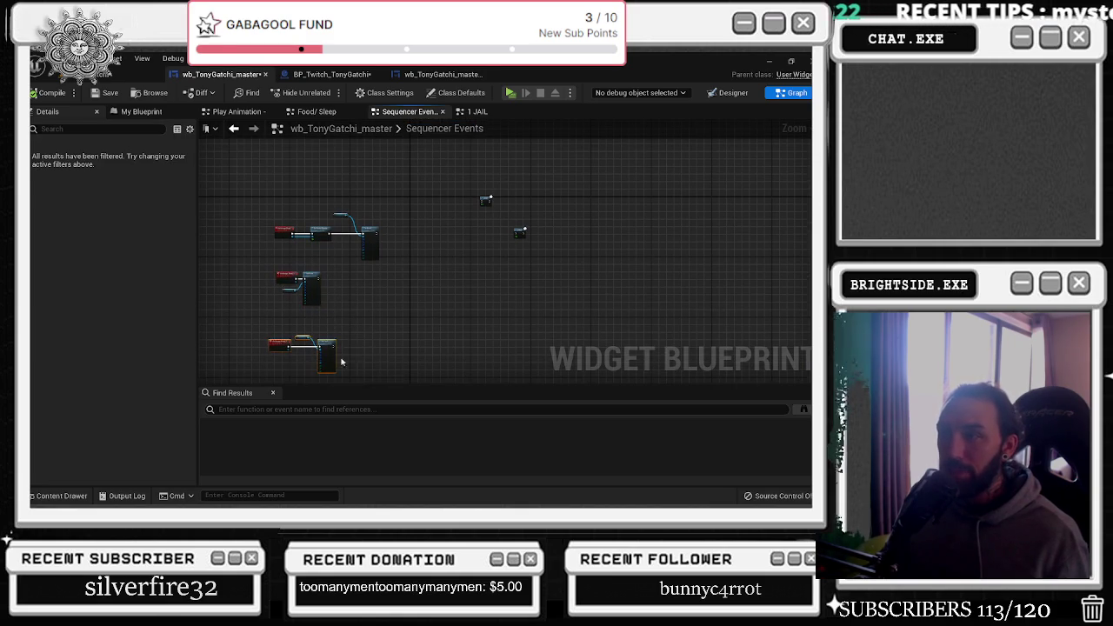
left_click(326, 113)
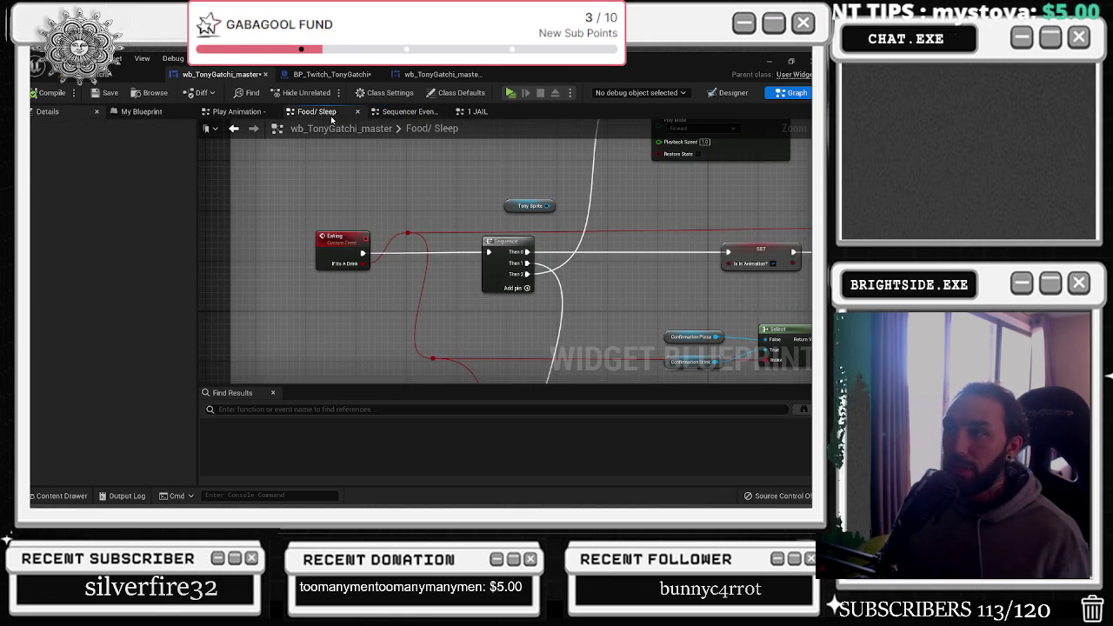
left_click_drag(343, 248, 340, 247)
left_click(384, 199)
scroll(404, 207, "down", 5)
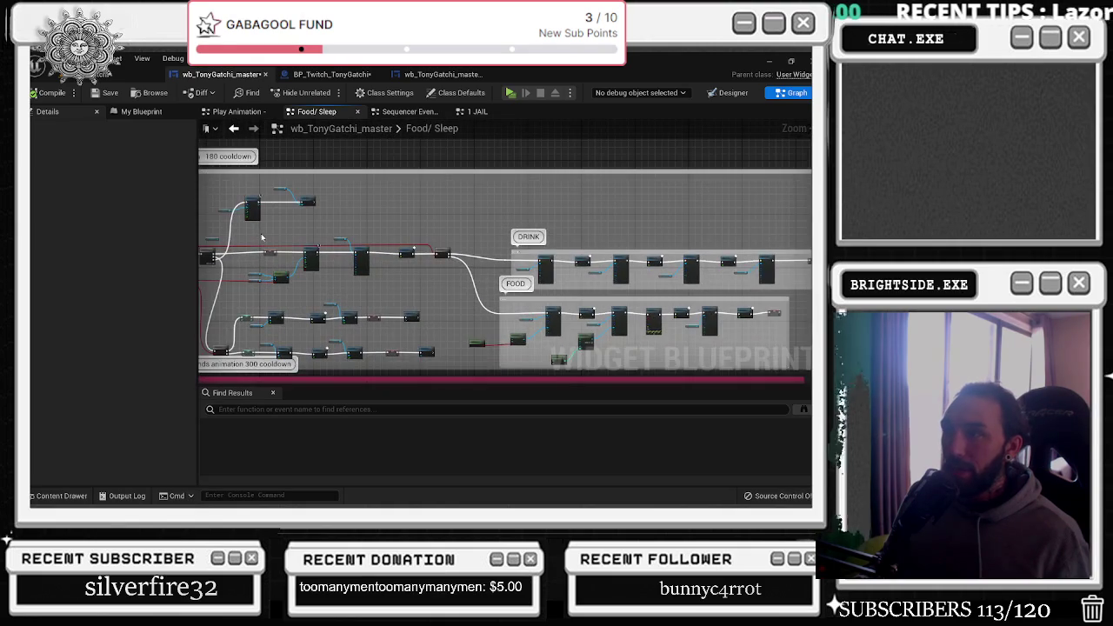
scroll(381, 218, "up", 3)
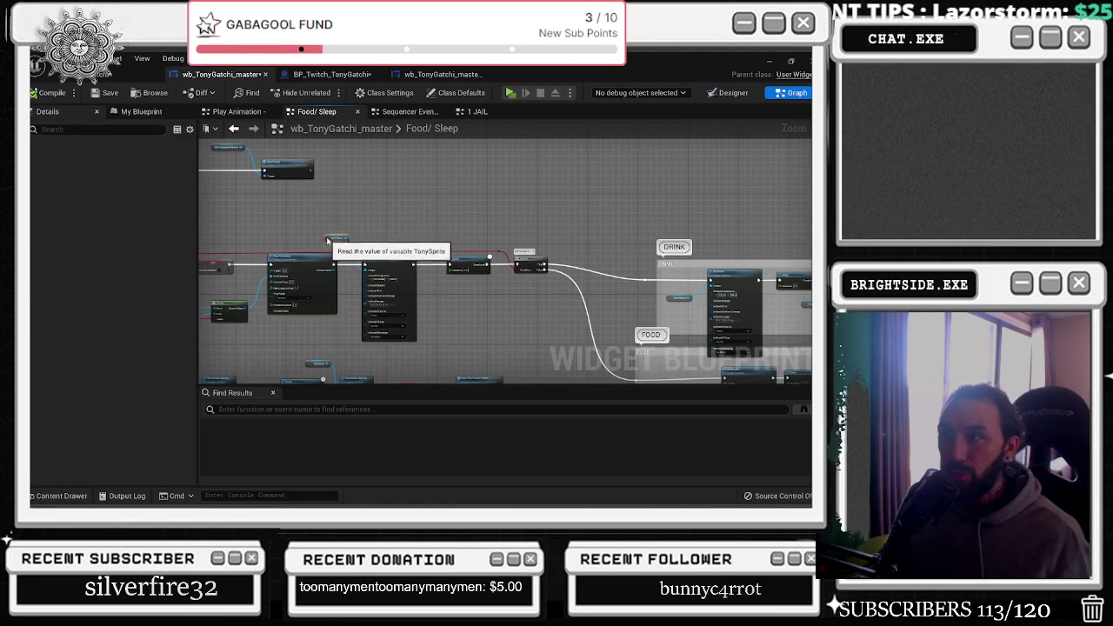
left_click(339, 241)
scroll(462, 218, "up", 2)
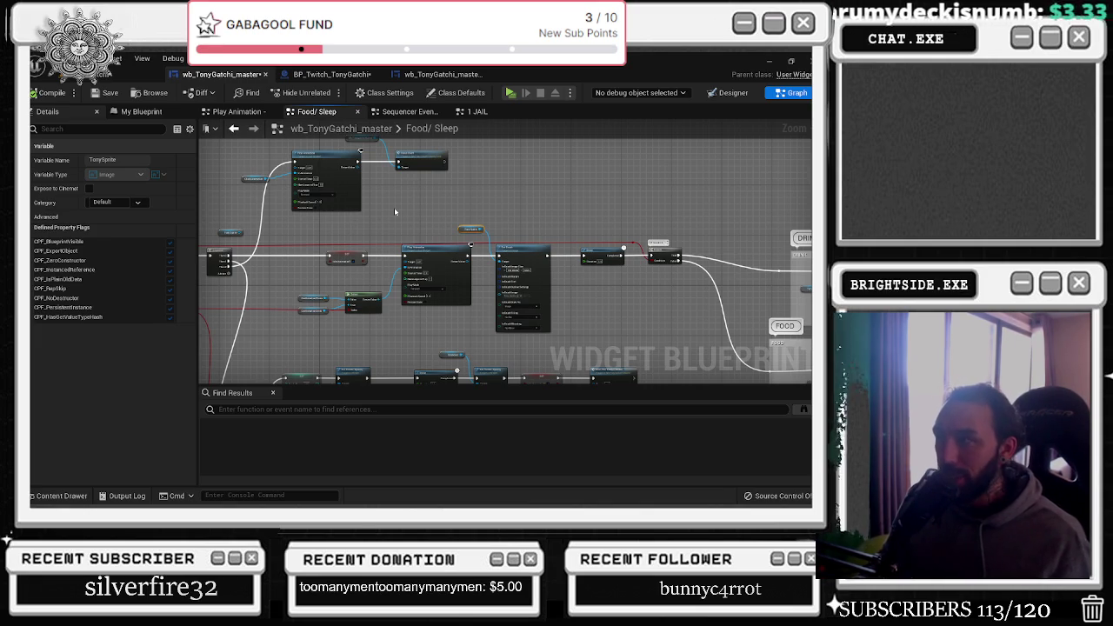
Pan to the Select node and lower rows, selecting the row of visibility nodes
left_click_drag(311, 296, 441, 282)
left_click(445, 283)
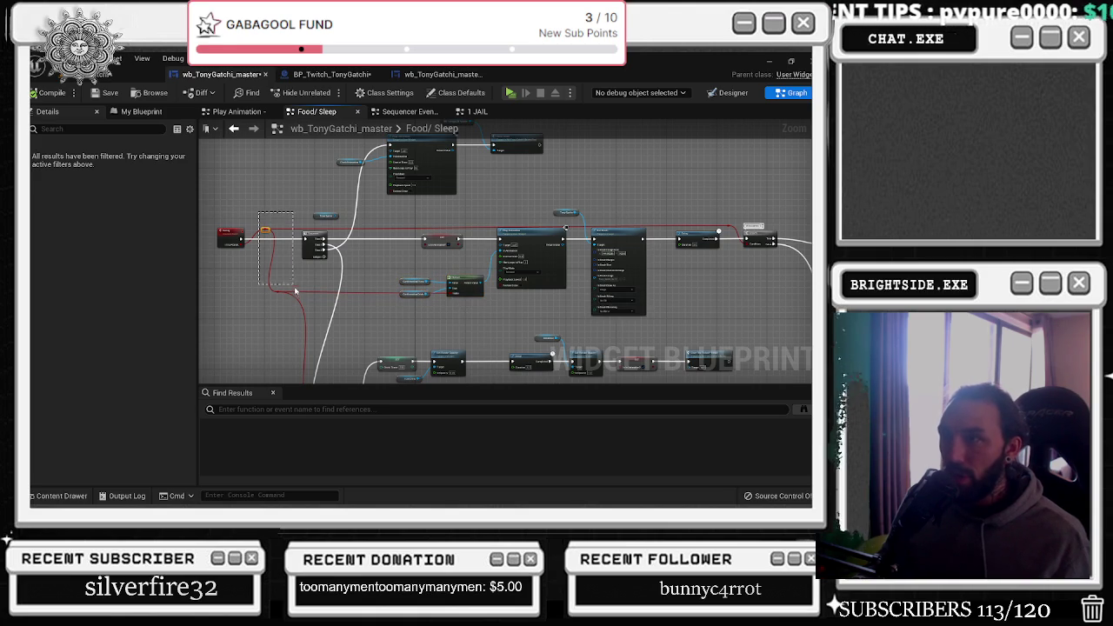
left_click(271, 306)
left_click_drag(570, 328, 500, 247)
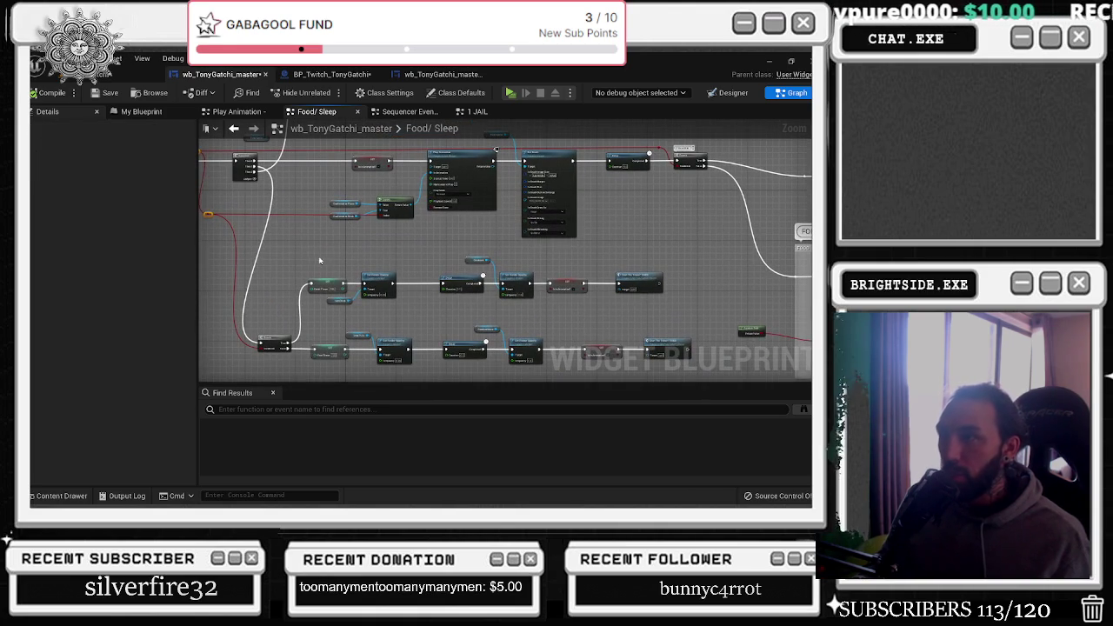
left_click(669, 307)
left_click_drag(670, 262, 306, 323)
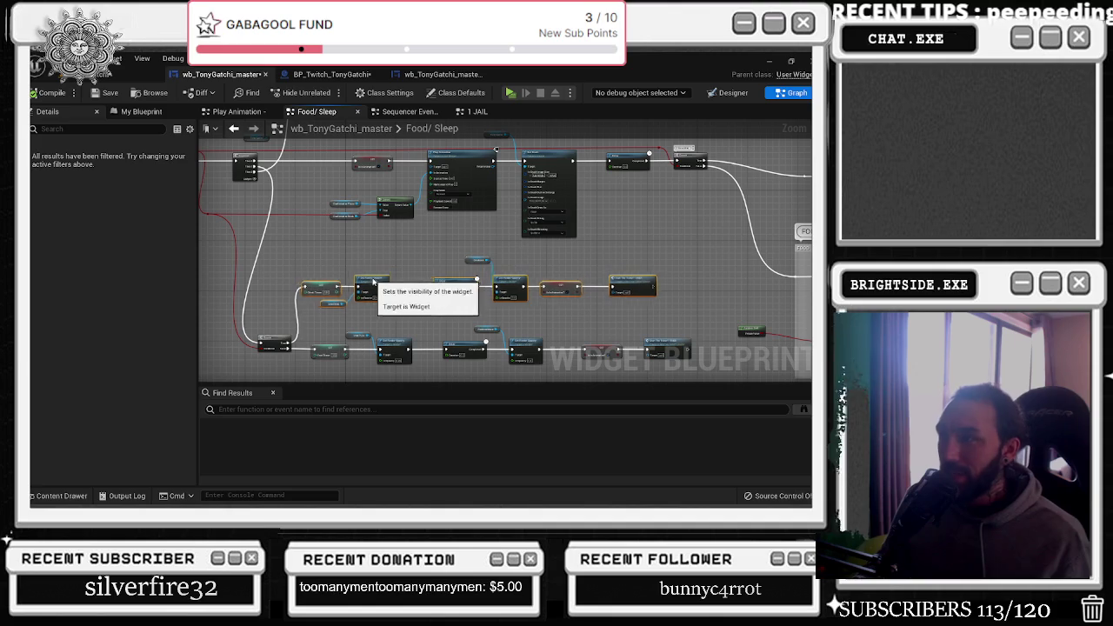
Pan across the DRINK and FOOD sections, zoom out, then go to BP_Twitch_TonyGatchi
left_click_drag(497, 246, 302, 314)
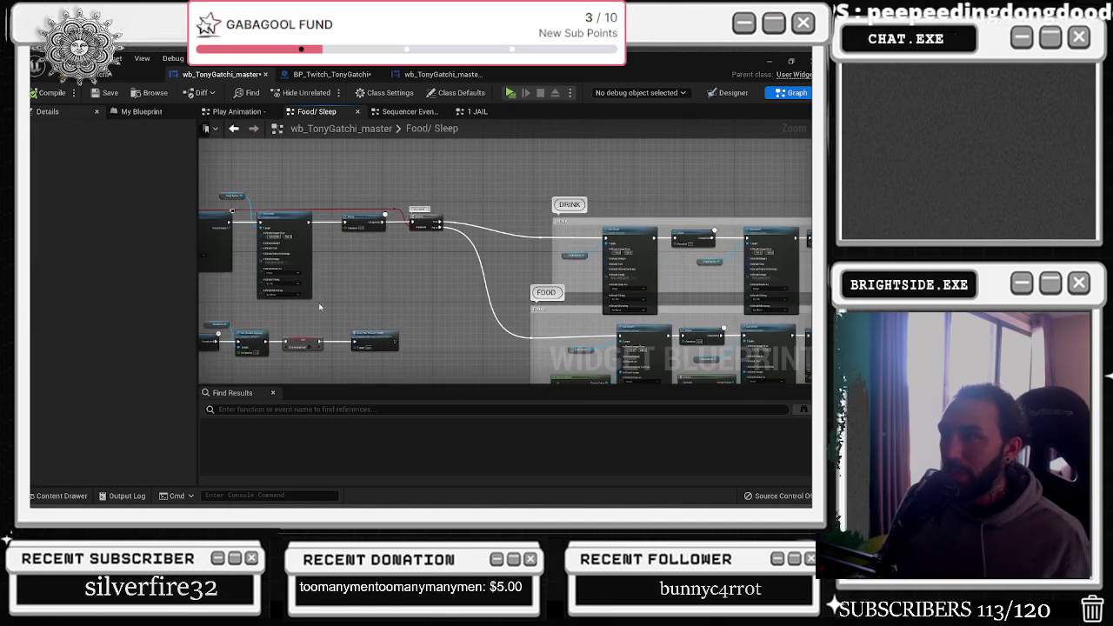
left_click_drag(539, 240, 491, 240)
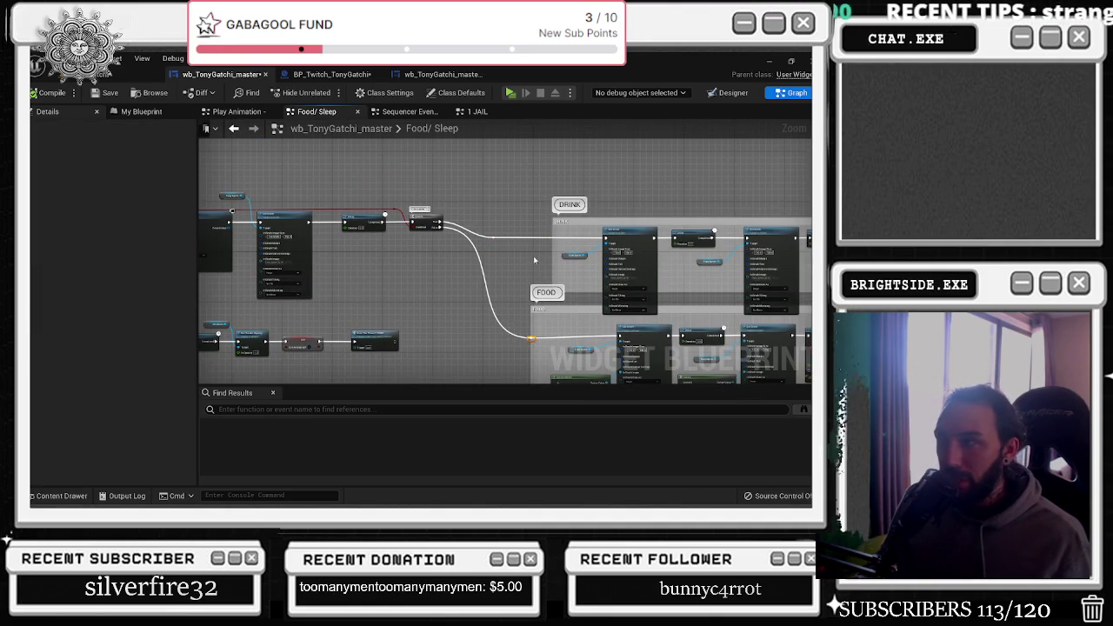
left_click_drag(531, 251, 804, 269)
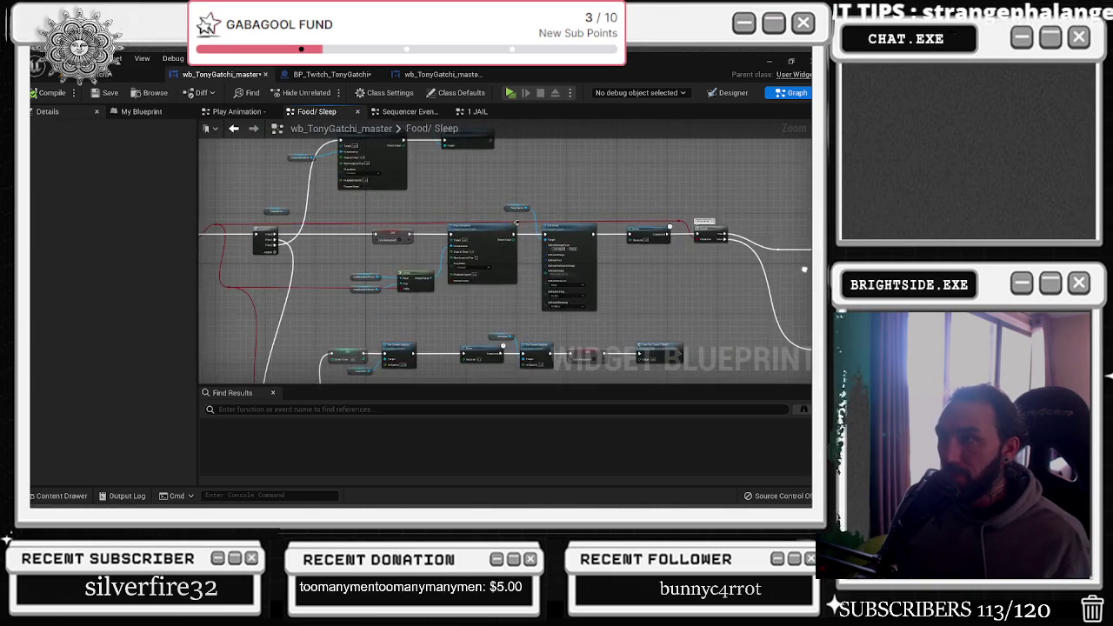
scroll(746, 279, "down", 2)
scroll(483, 210, "down", 1)
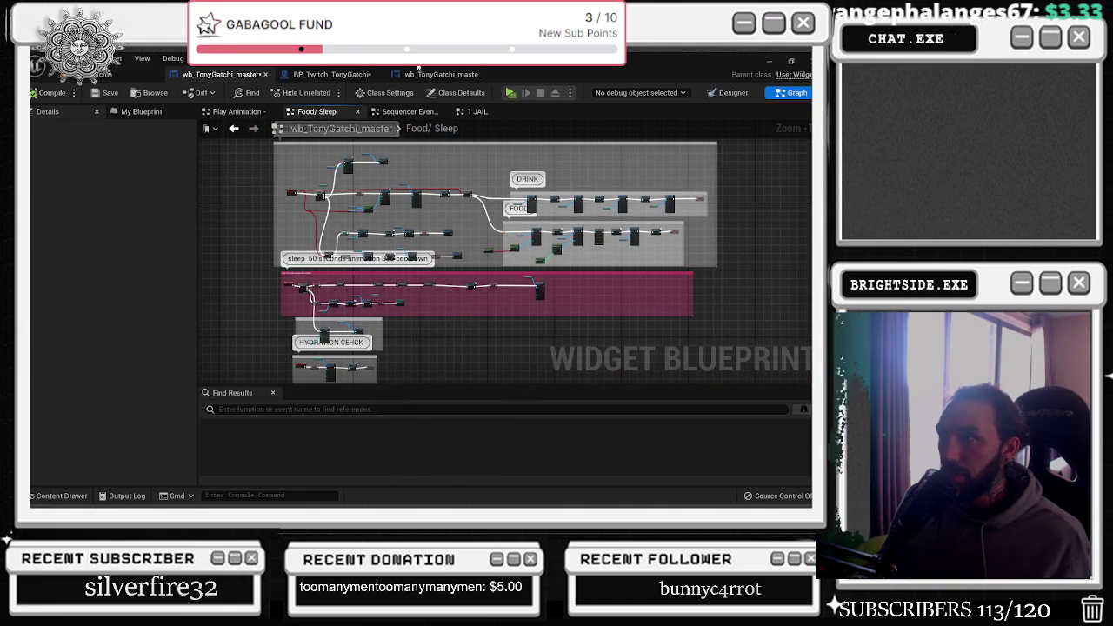
left_click(334, 74)
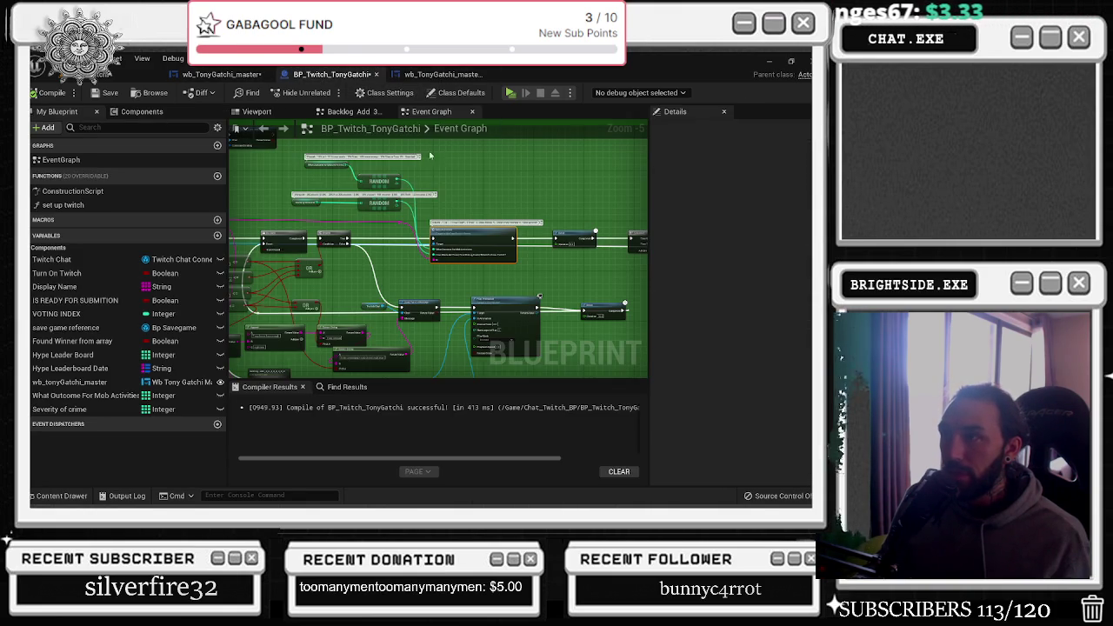
Open the Mob Activities event from BP_Twitch_TonyGatchi in the widget graph
scroll(465, 196, "up", 5)
left_click_drag(489, 228, 437, 147)
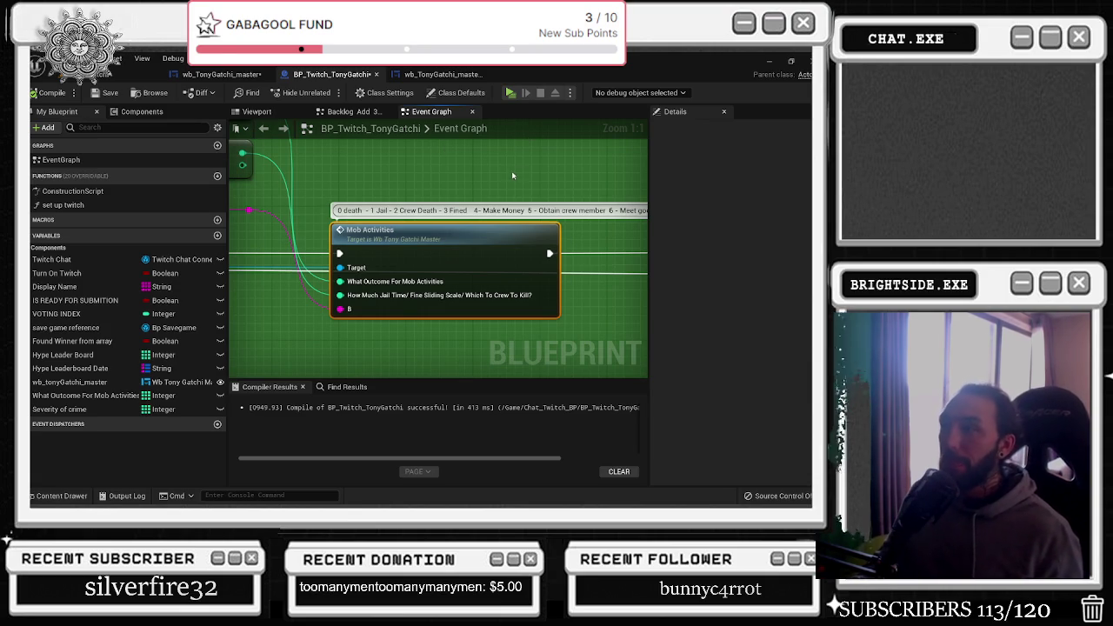
scroll(513, 172, "down", 3)
scroll(496, 220, "up", 2)
double_click(424, 233)
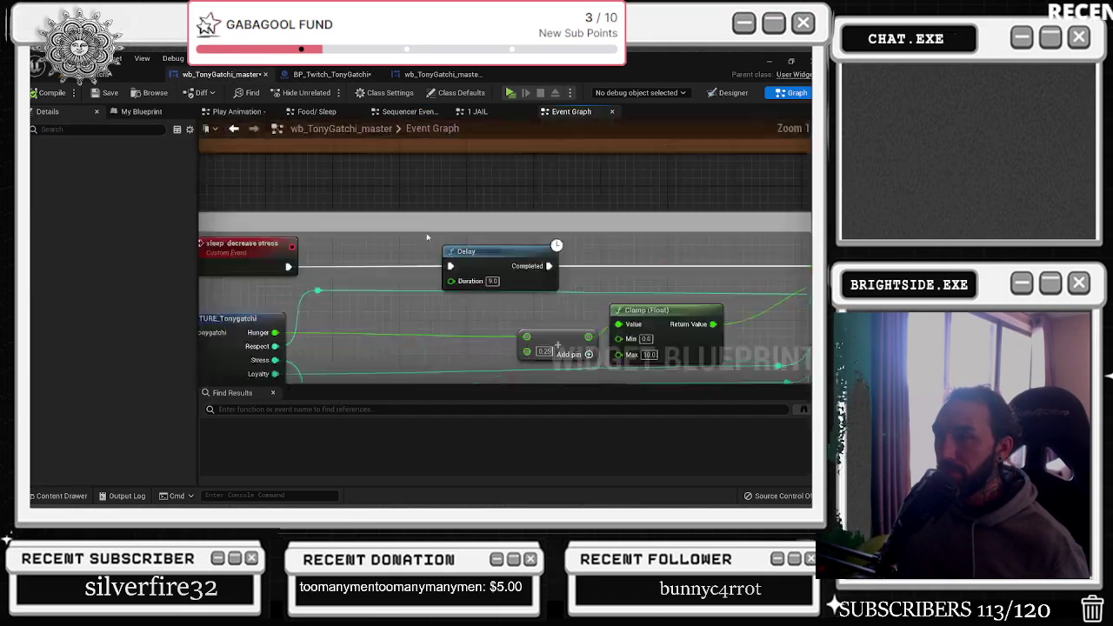
Zoom in on the Append, Delay and Select nodes and select the Append
scroll(438, 207, "down", 4)
scroll(377, 306, "up", 5)
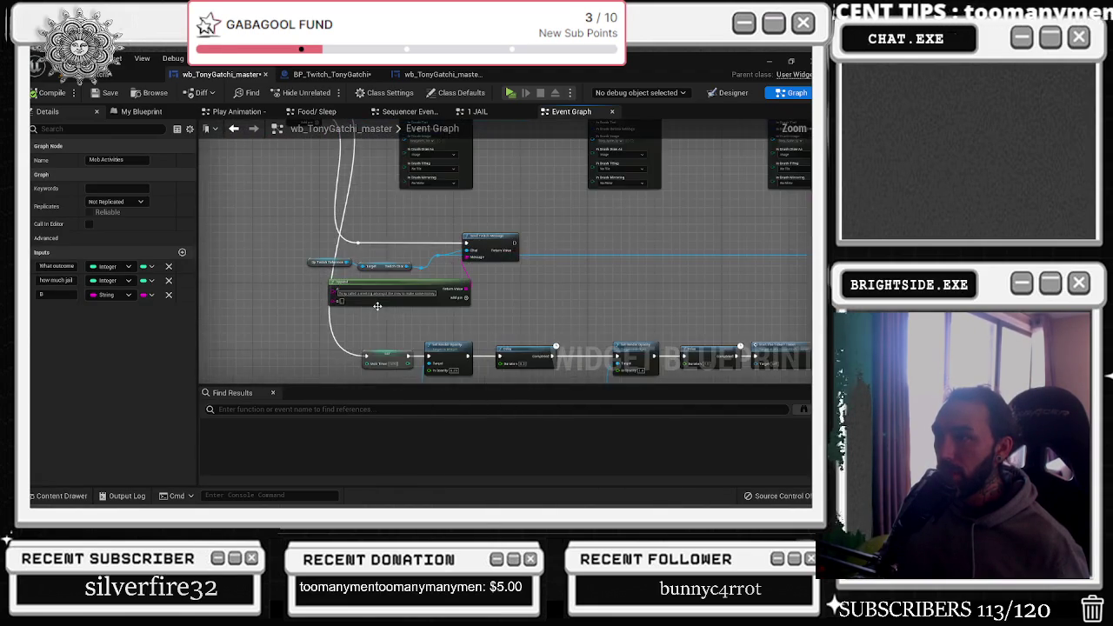
scroll(377, 305, "down", 4)
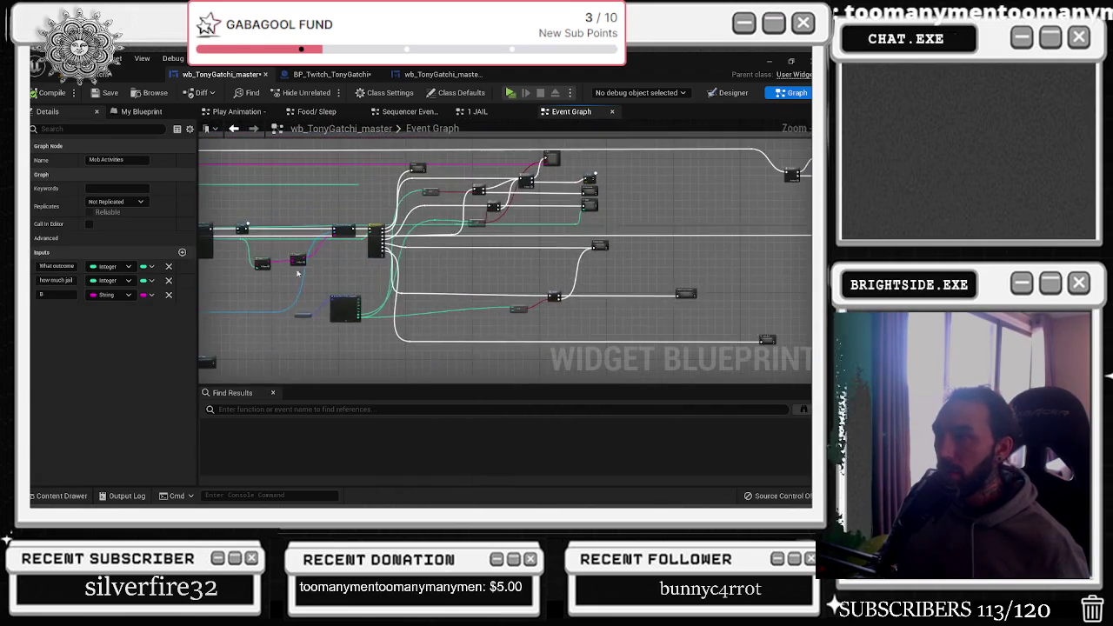
scroll(423, 280, "up", 5)
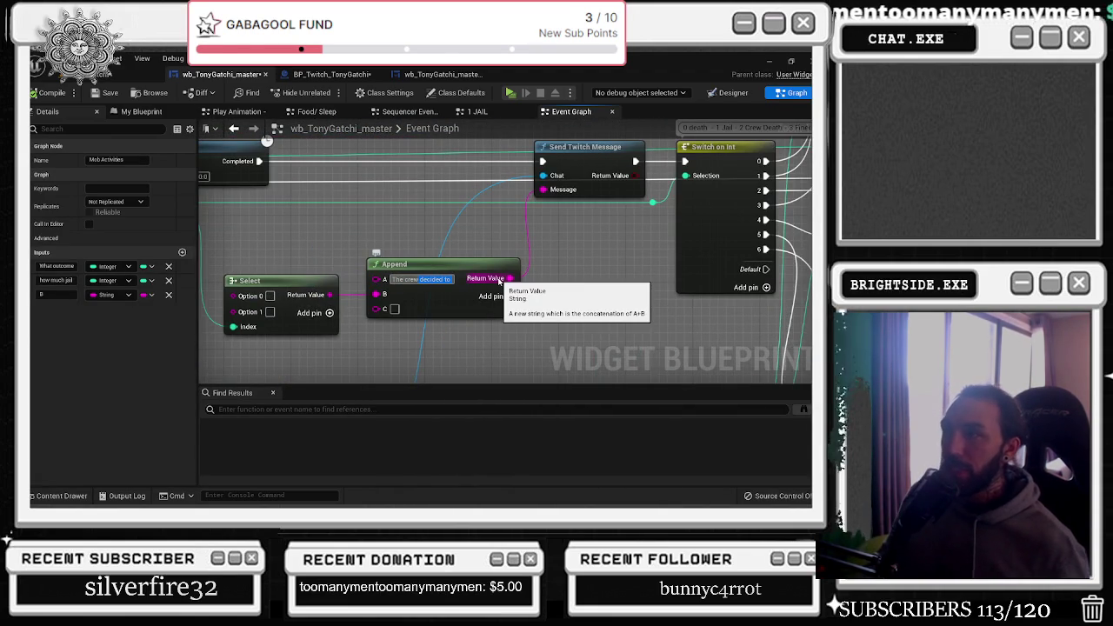
mouse_move(457, 228)
left_mouse_down()
mouse_move(576, 233)
mouse_move(456, 274)
left_mouse_up()
scroll(525, 251, "down", 1)
left_click(508, 290)
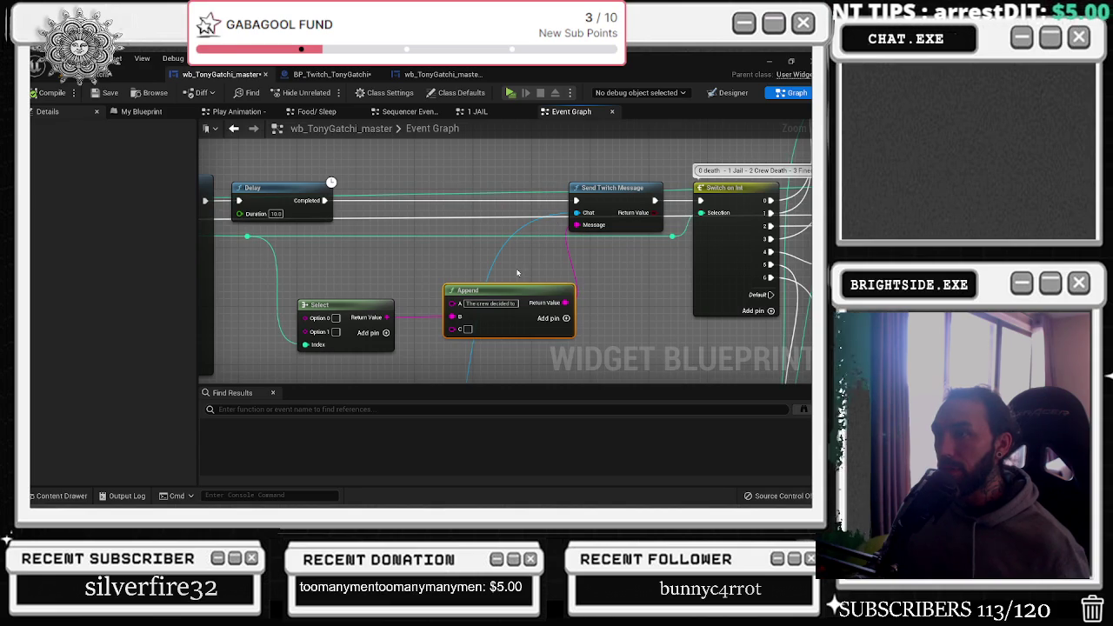
Nudge the Append and Select nodes into position beside each other
left_click_drag(510, 288, 495, 288)
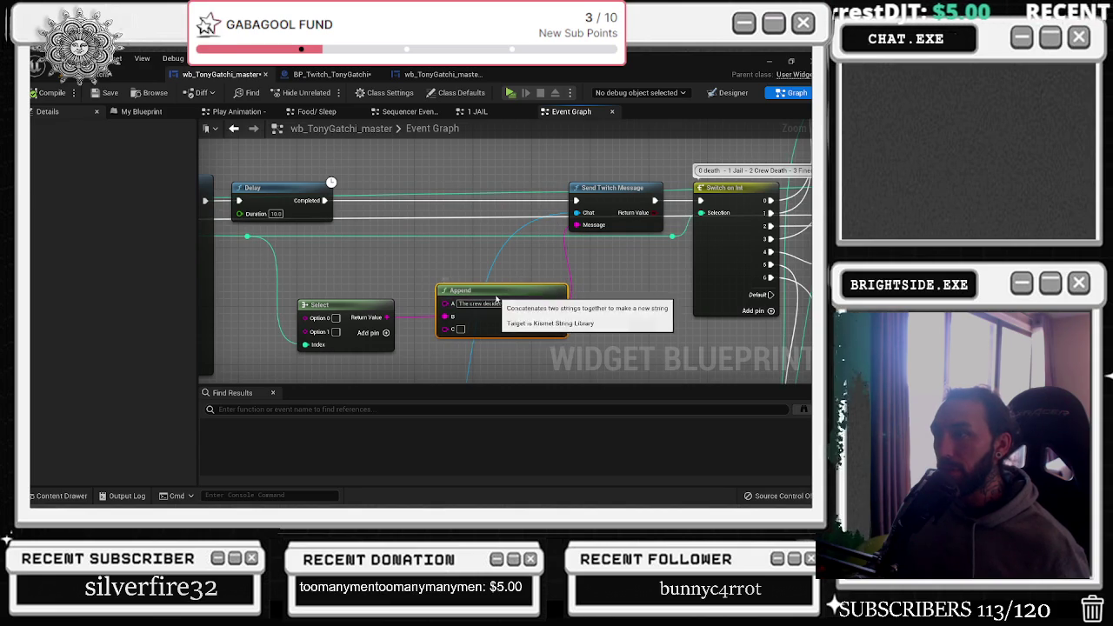
mouse_move(379, 303)
left_mouse_down()
mouse_move(513, 356)
mouse_move(494, 352)
left_mouse_up()
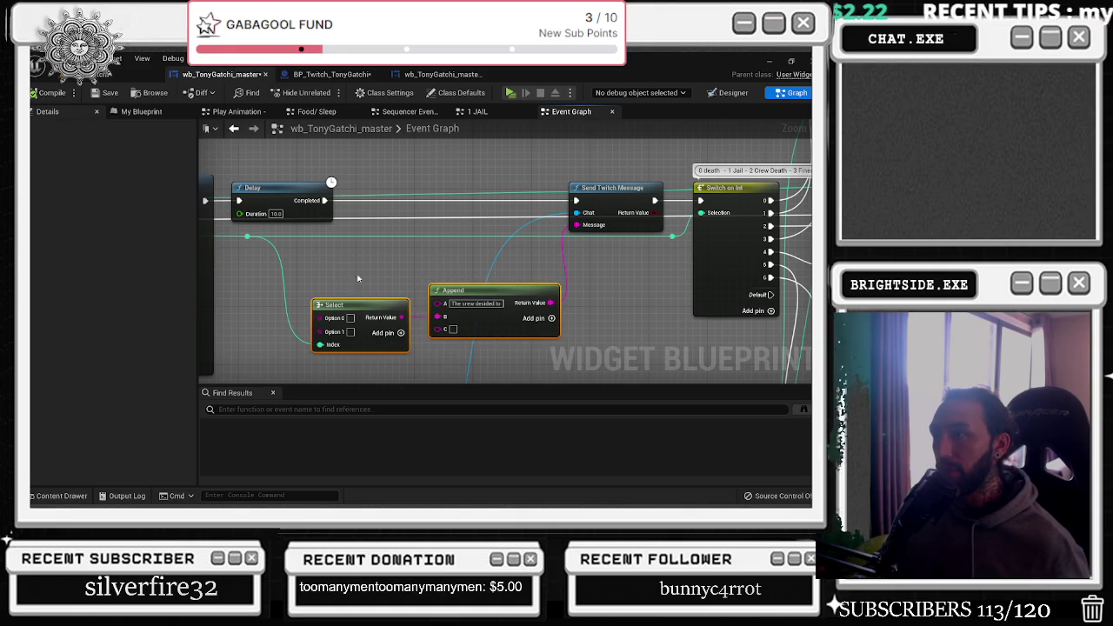
mouse_move(292, 259)
left_mouse_down()
mouse_move(426, 350)
mouse_move(571, 367)
mouse_move(283, 274)
left_mouse_up()
left_click(371, 291)
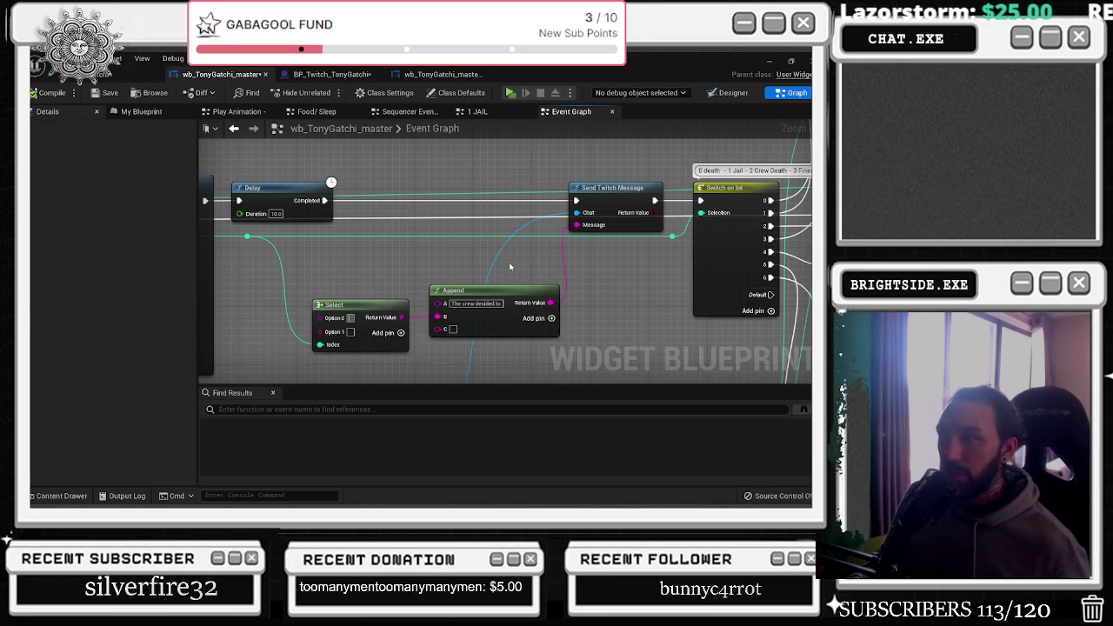
Add Option 2 and Option 3 input pins to the Select node
scroll(521, 255, "down", 1)
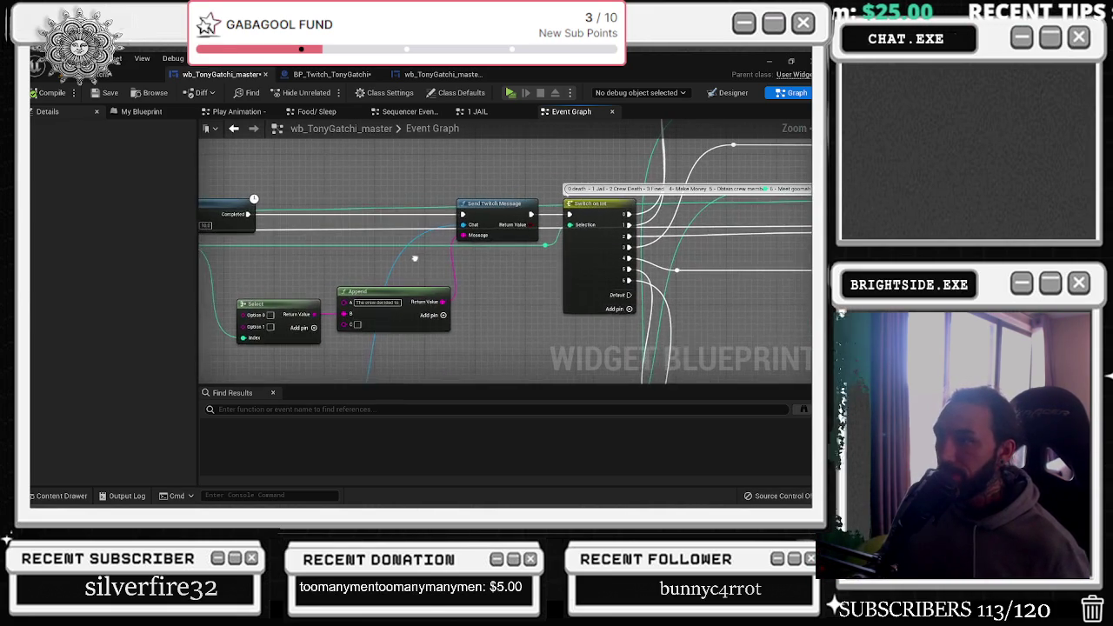
left_click(317, 327)
left_click(316, 328)
scroll(492, 225, "down", 1)
Pan around to review the Switch on Int outcome list and the Set Brush node
left_click_drag(602, 192, 625, 192)
left_click(384, 250)
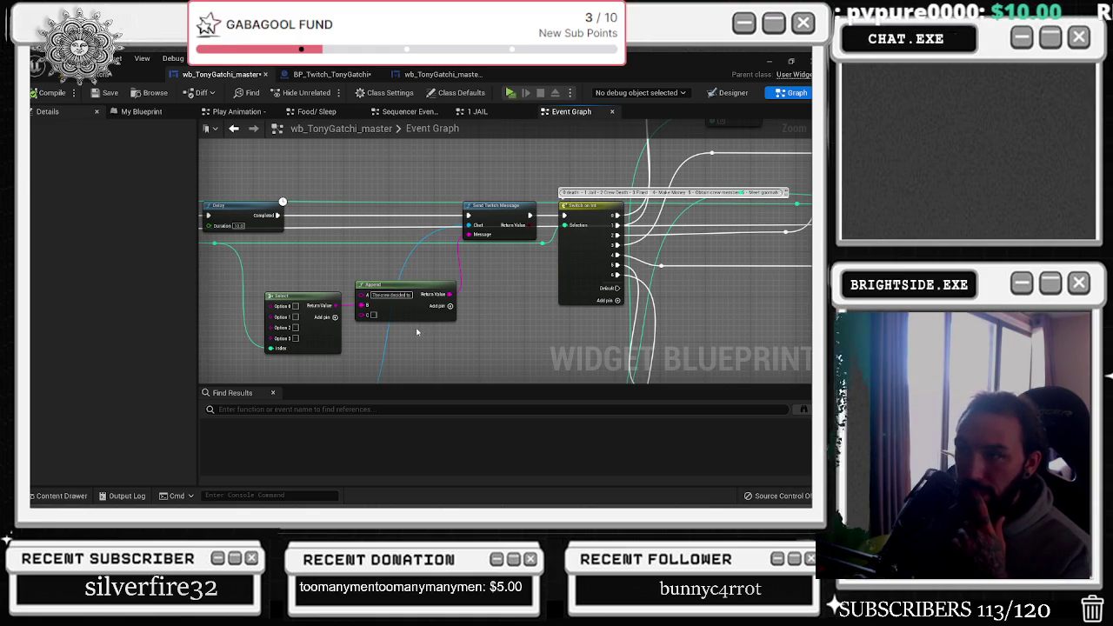
mouse_move(333, 261)
left_mouse_down()
mouse_move(502, 262)
mouse_move(351, 305)
left_mouse_up()
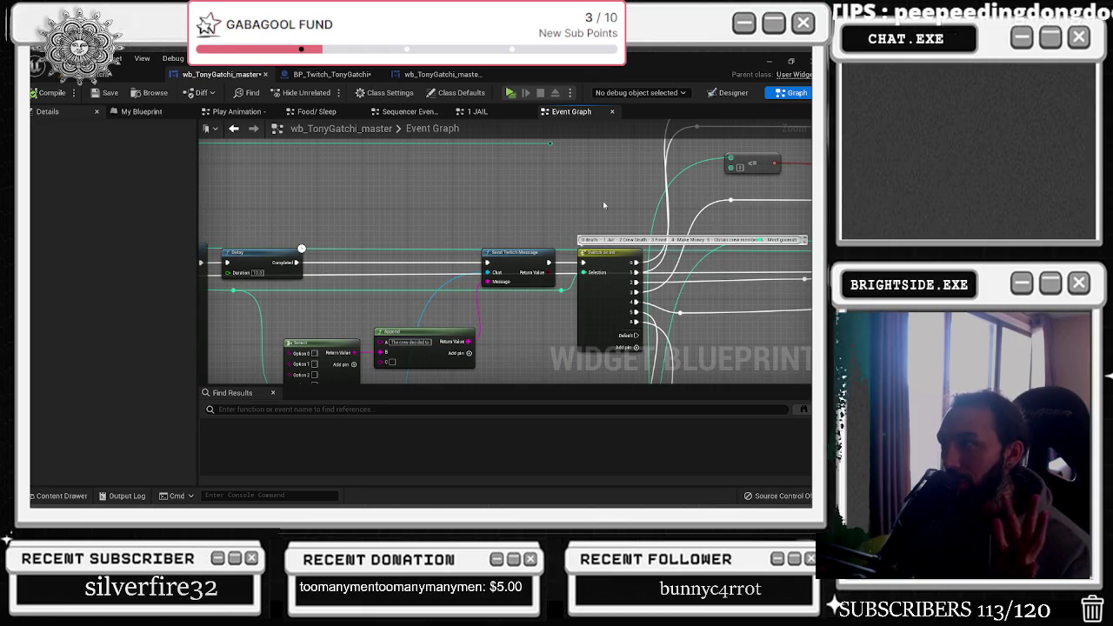
left_click_drag(611, 212, 567, 196)
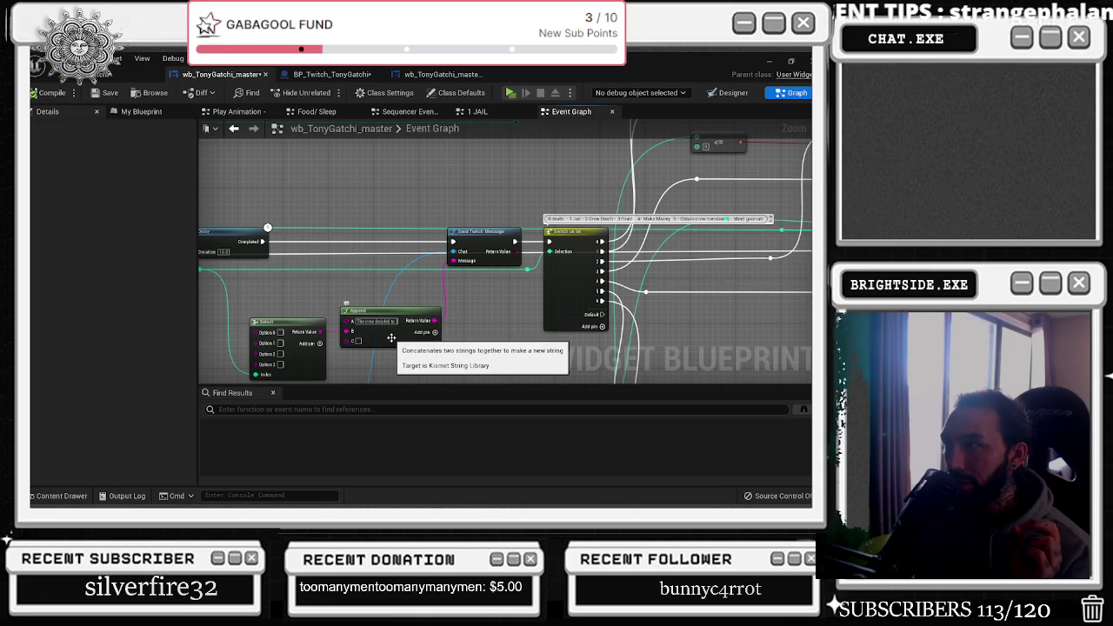
scroll(392, 338, "up", 1)
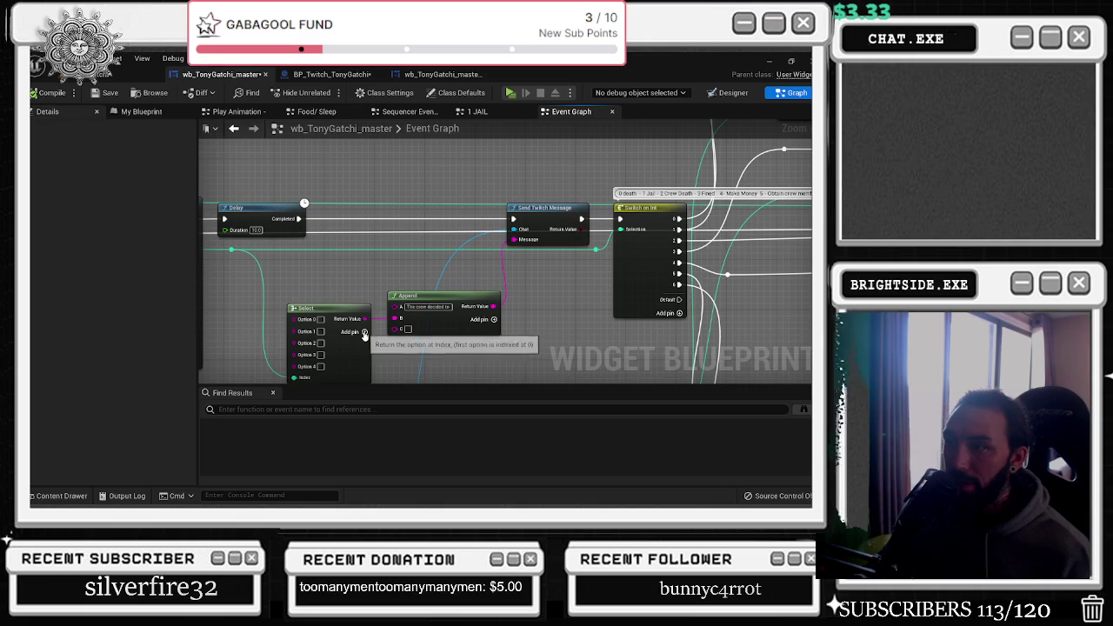
left_click_drag(393, 255, 239, 261)
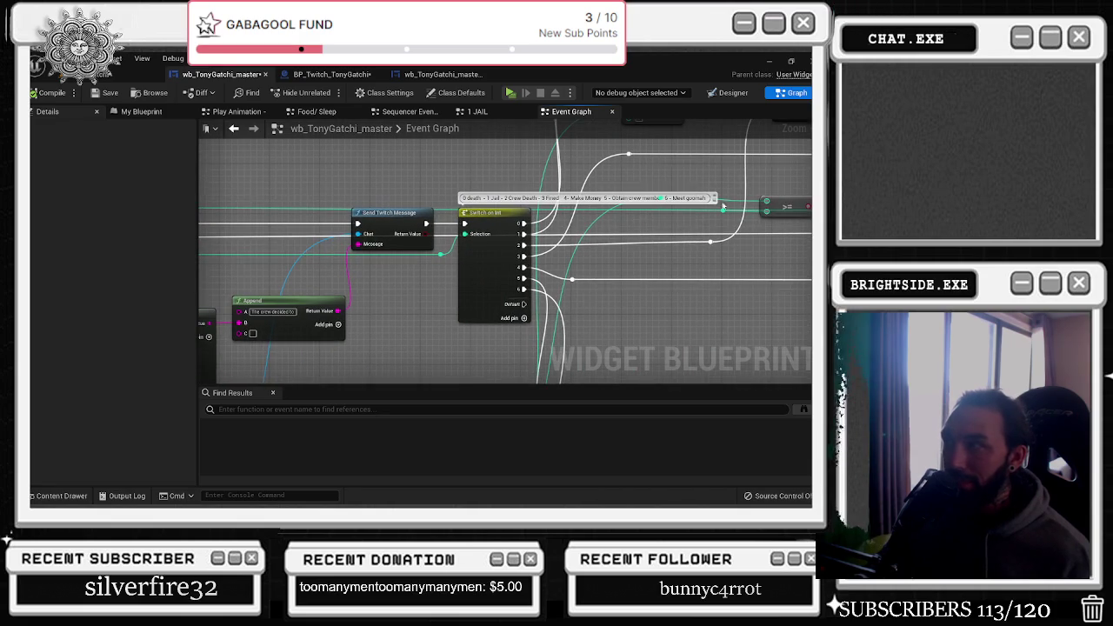
Set the Select node's Option 5 to 'disperse' and wire a new Select String node from it
left_click_drag(437, 300, 602, 262)
left_click_drag(415, 293, 402, 297)
type("disperse")
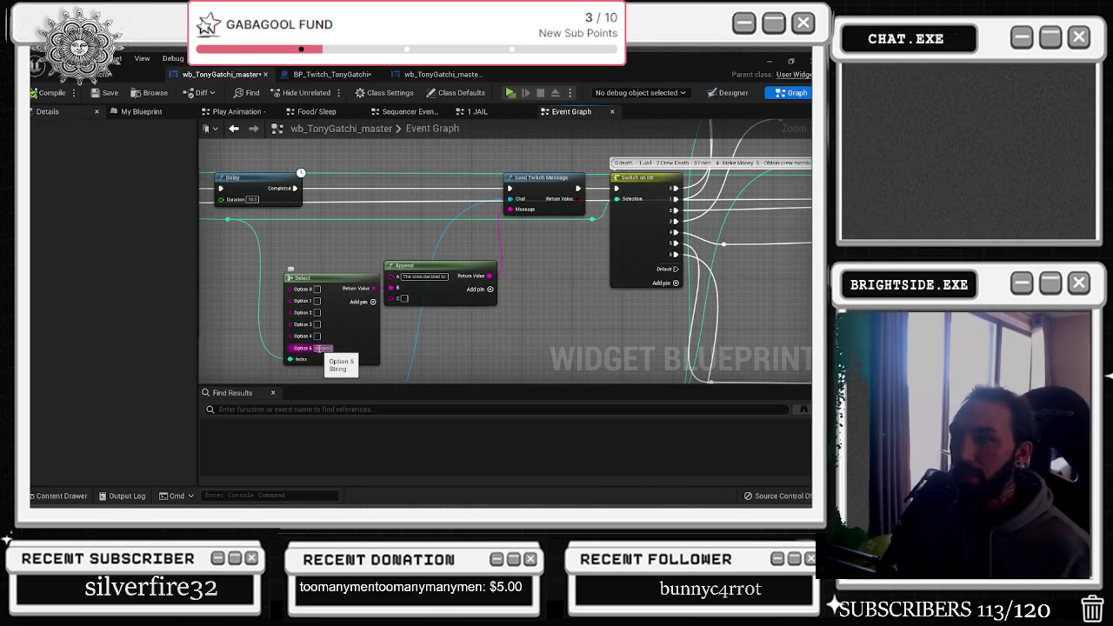
mouse_move(285, 345)
left_mouse_down()
mouse_move(422, 277)
mouse_move(366, 301)
left_mouse_up()
type("ra")
key("BackSpace")
key("BackSpace")
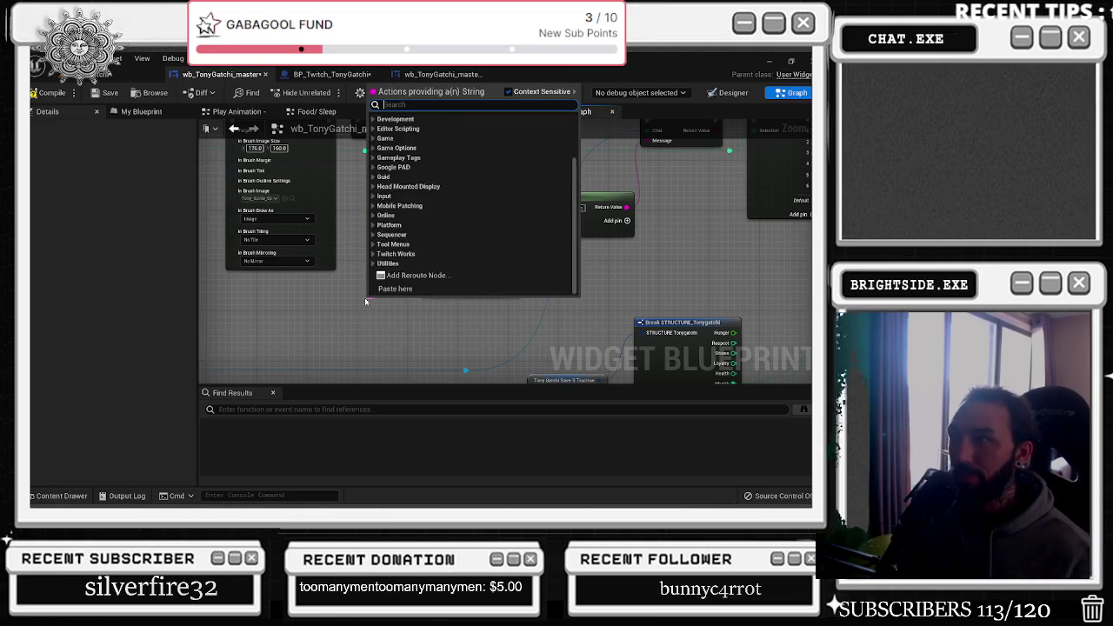
type("selec")
key("Return")
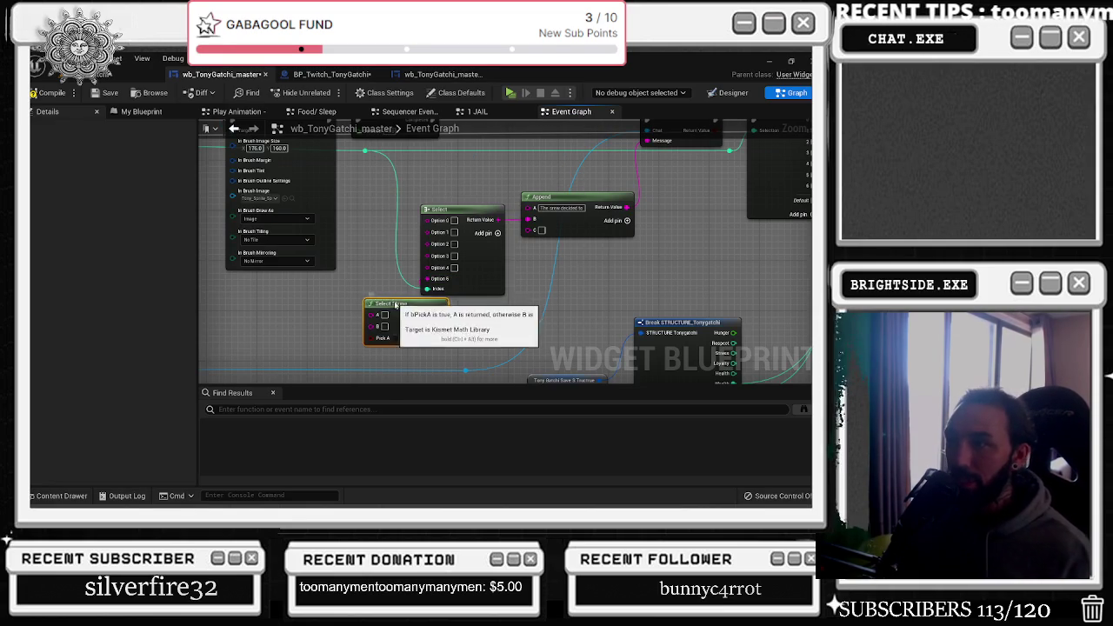
Drive Select String's Pick A with a Random Bool node placed to its left
left_click_drag(332, 331, 294, 333)
type("random bool")
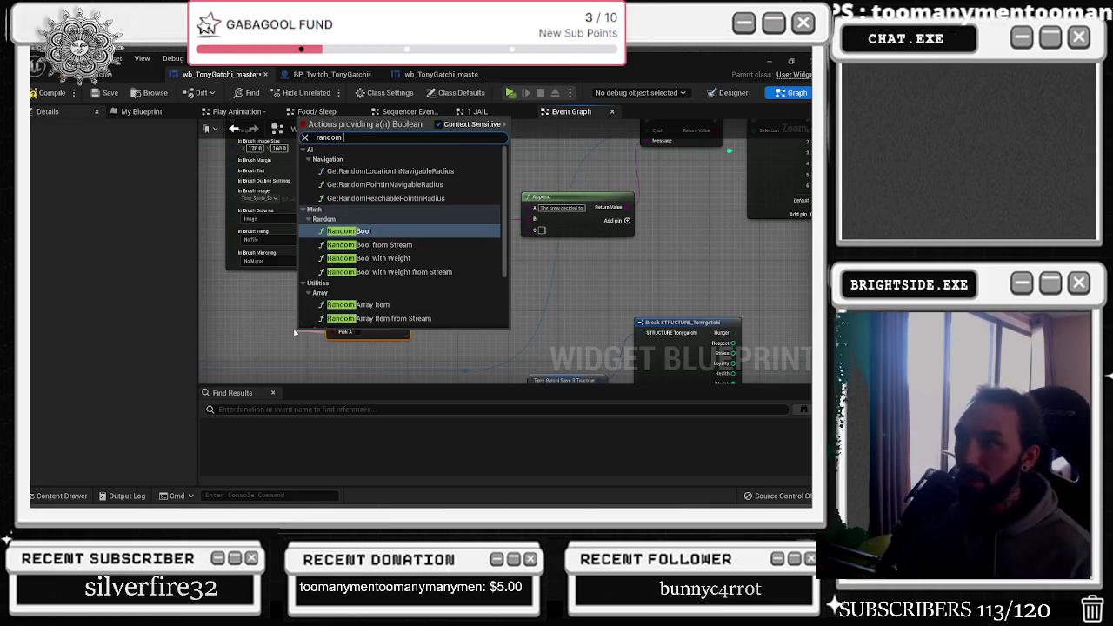
key("Return")
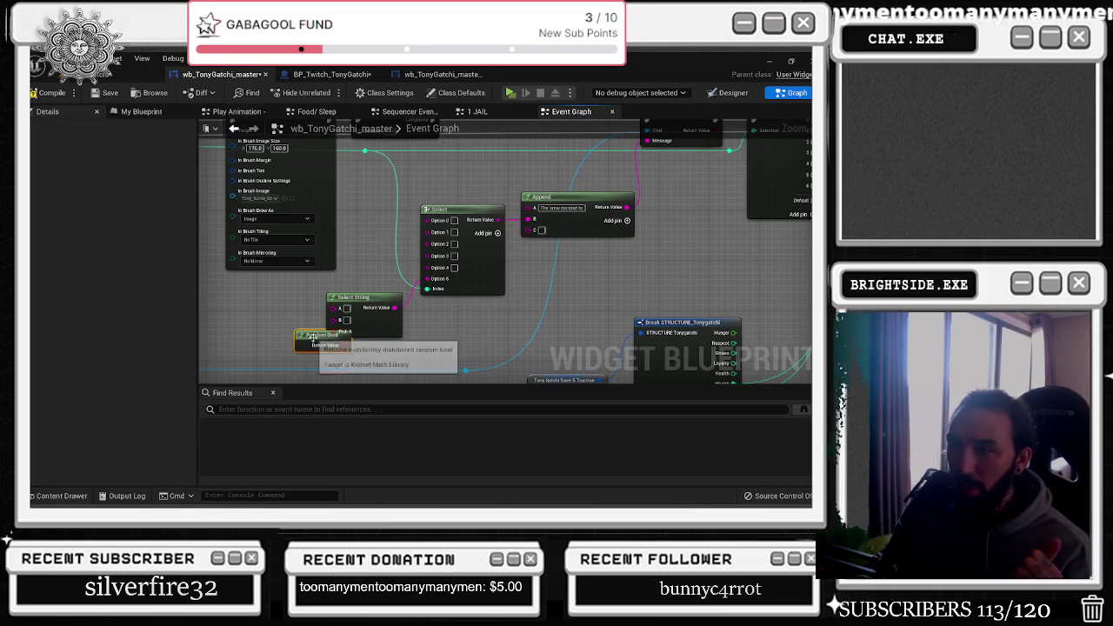
left_click_drag(322, 335, 251, 329)
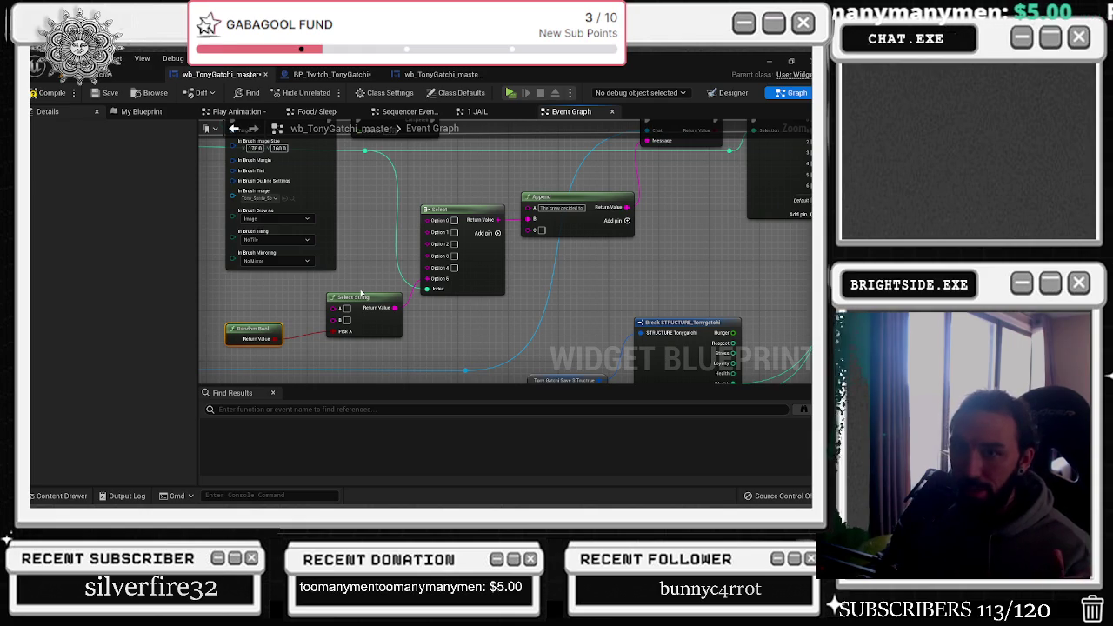
left_click(327, 312)
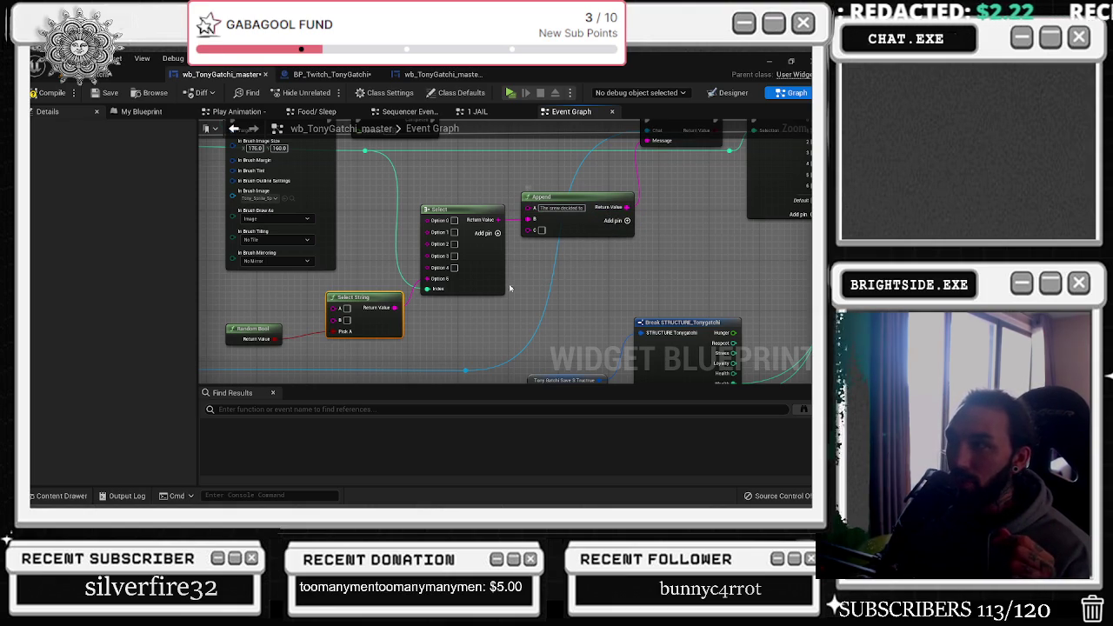
left_click_drag(496, 263, 260, 327)
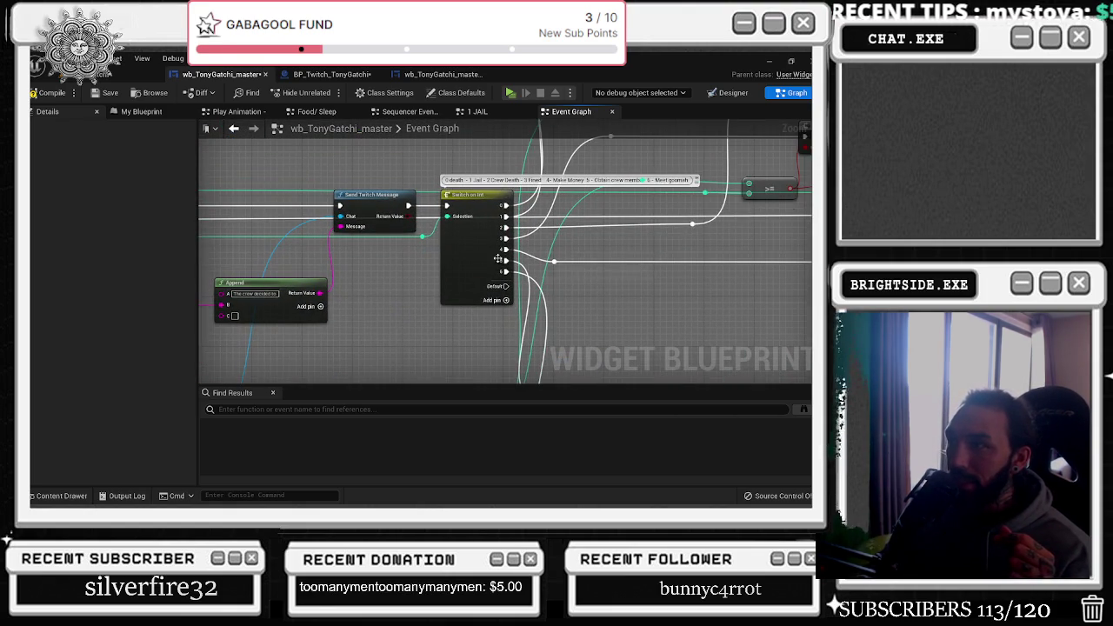
Add an Option 6 pin to Select and wire Select String's Return Value into it
scroll(484, 269, "up", 2)
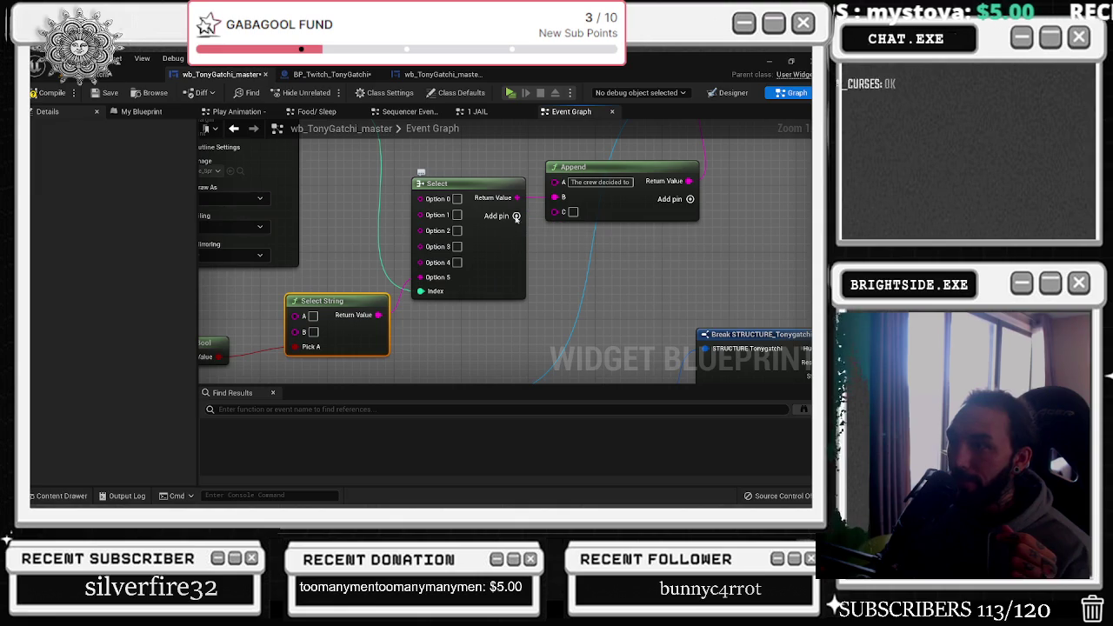
left_click(515, 221)
left_click_drag(443, 339, 474, 329)
mouse_move(412, 305)
left_mouse_down()
mouse_move(467, 274)
mouse_move(474, 283)
left_mouse_up()
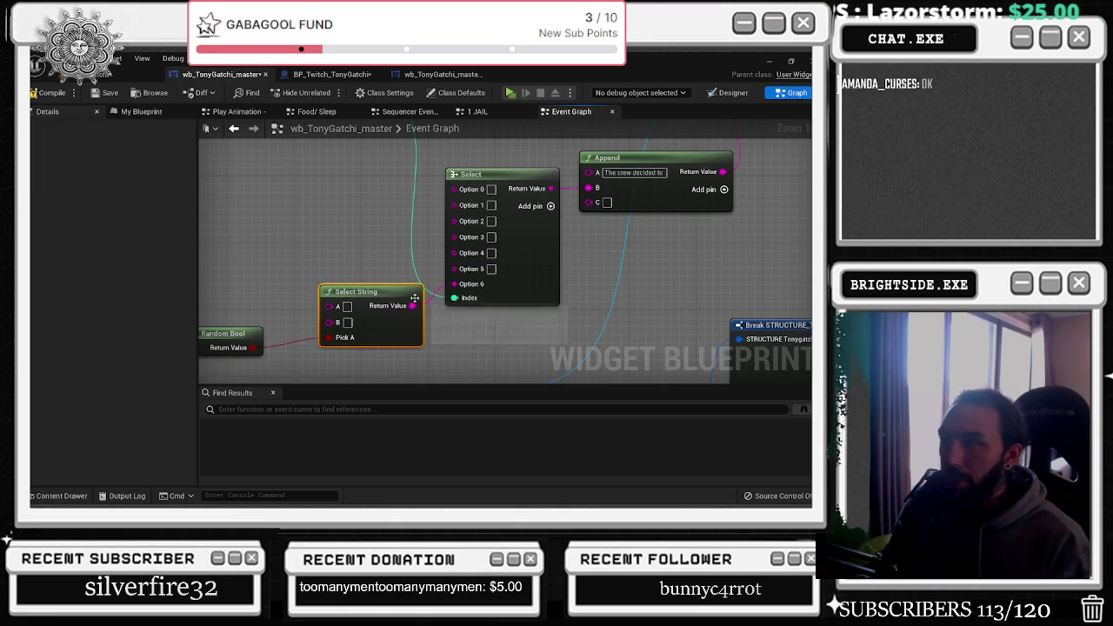
left_click_drag(361, 291, 302, 283)
left_click_drag(372, 266, 462, 338)
key("ctrl+x")
key("ctrl+v")
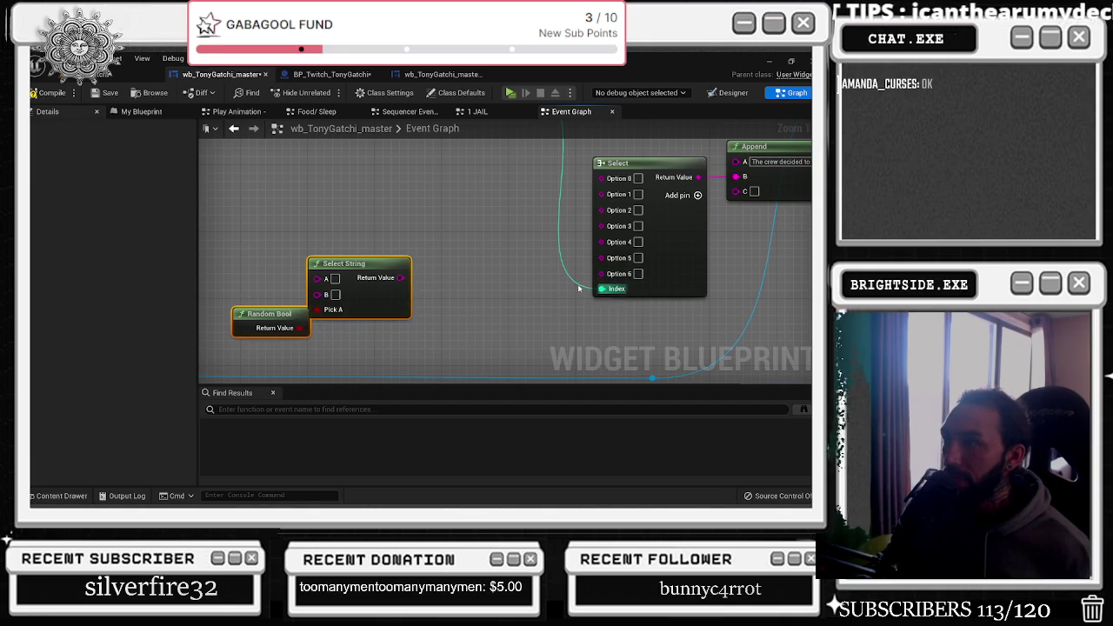
mouse_move(601, 273)
left_mouse_down()
mouse_move(559, 290)
mouse_move(446, 293)
mouse_move(399, 277)
mouse_move(419, 290)
mouse_move(362, 293)
left_mouse_up()
left_click_drag(403, 312, 468, 301)
Set Select String's A to 'Disperse and call it a night, but Tony ended up at the Badabing where he ran into his goomah'
type("Diaperse and go to ")
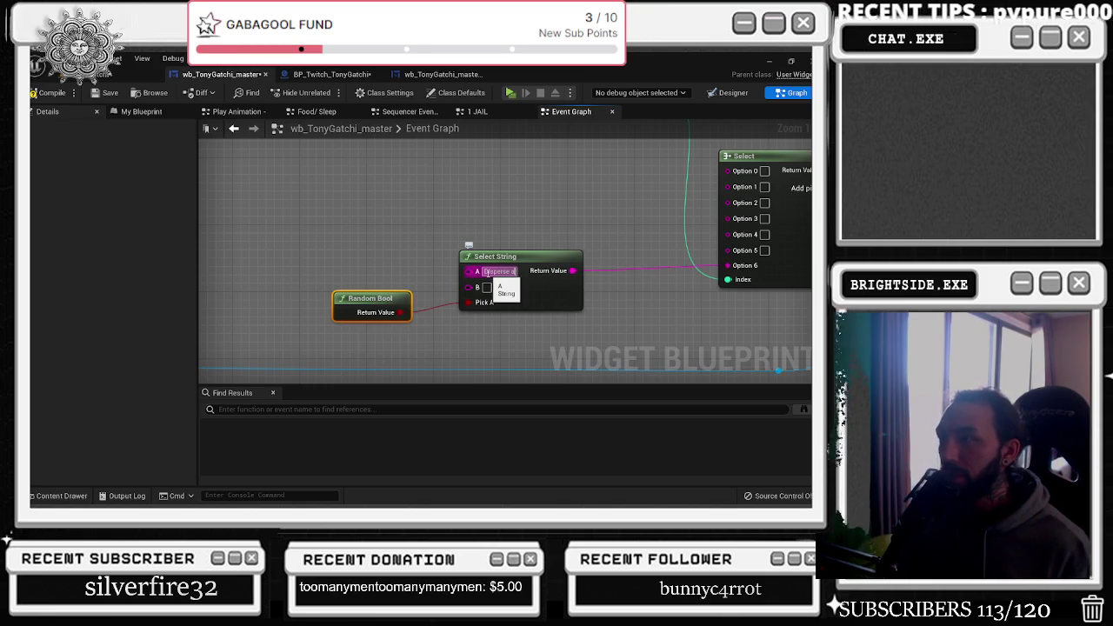
type("the Bad")
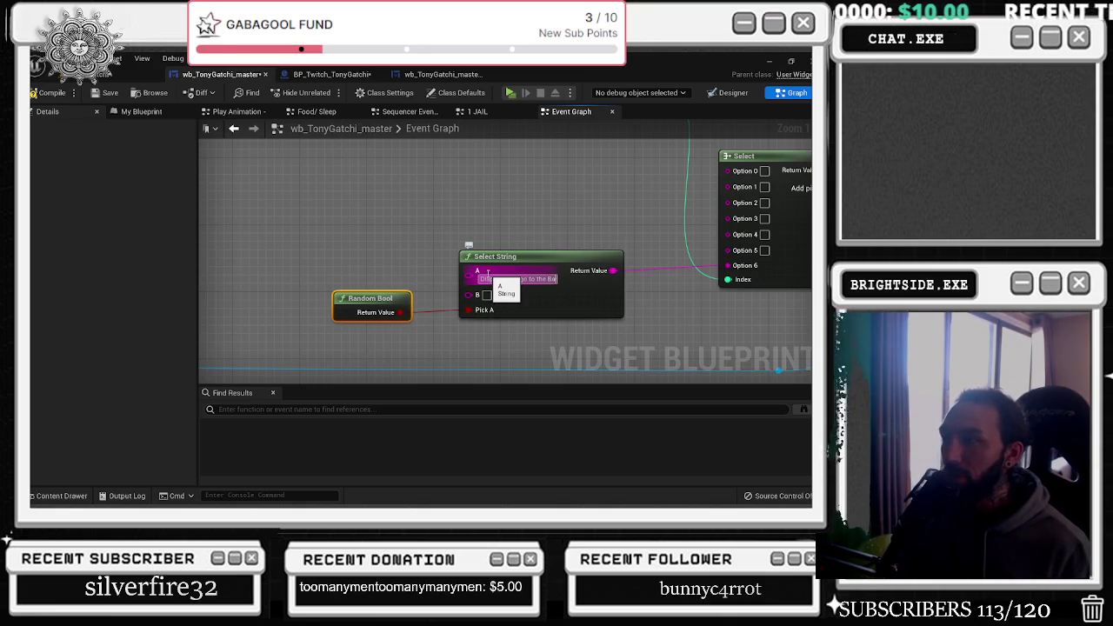
key("BackSpace")
key("BackSpace")
key("BackSpace")
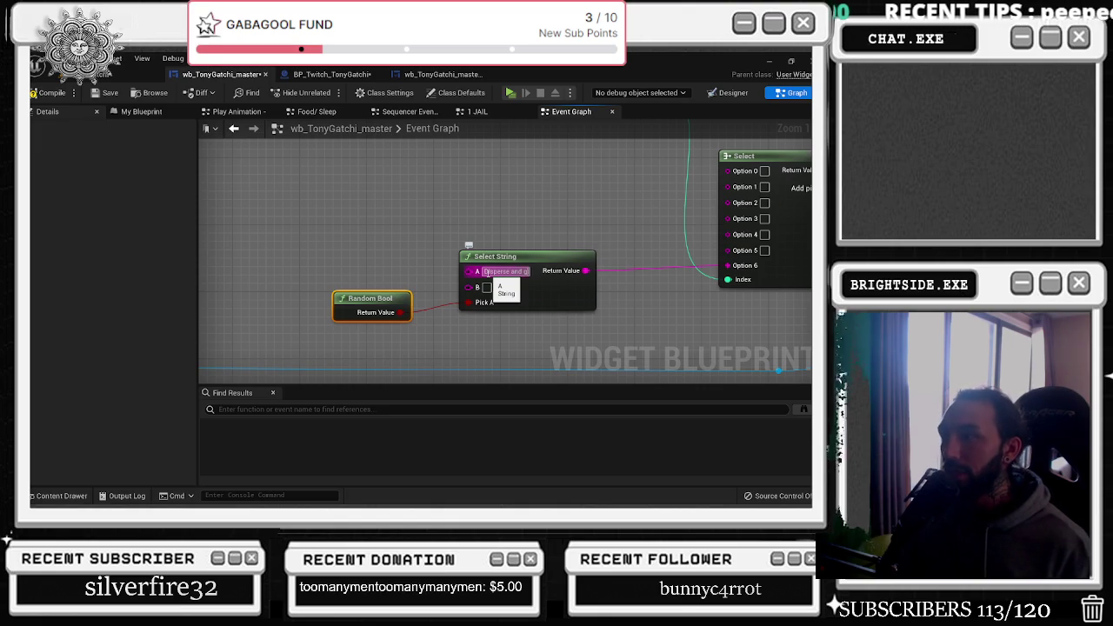
key("BackSpace")
key("BackSpace")
key("BackSpace")
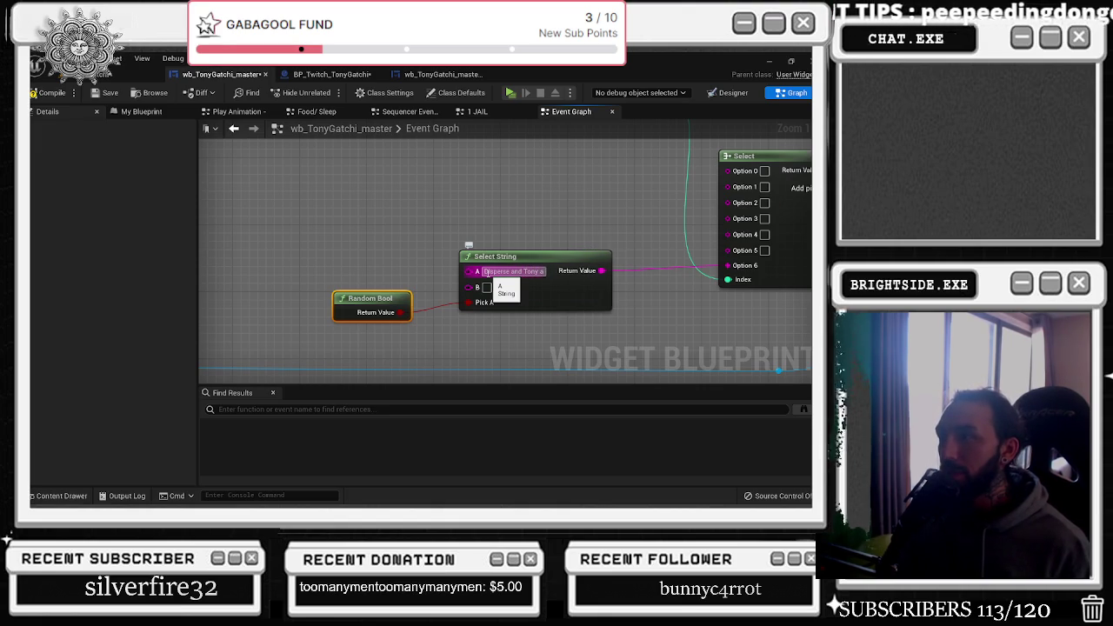
type("call it a nig")
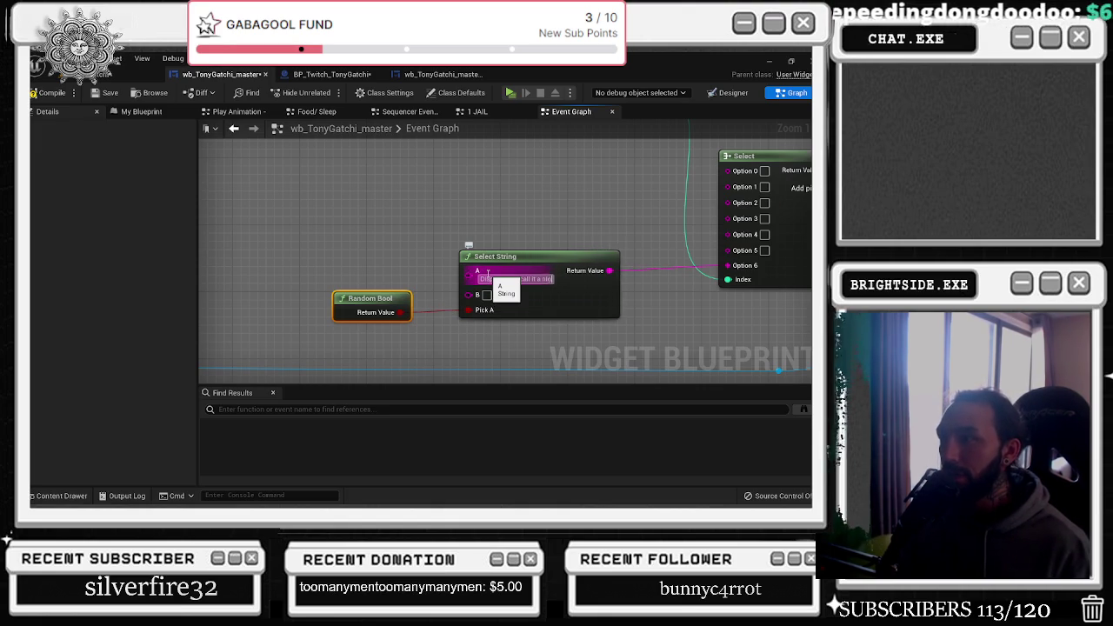
type("ht")
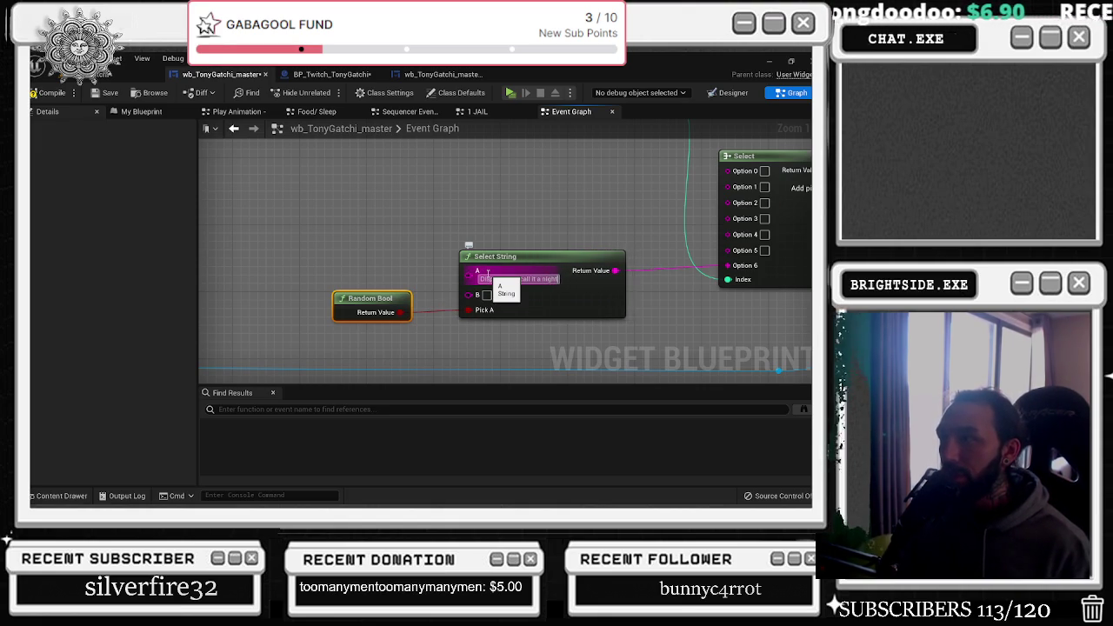
type(", but Tony ende")
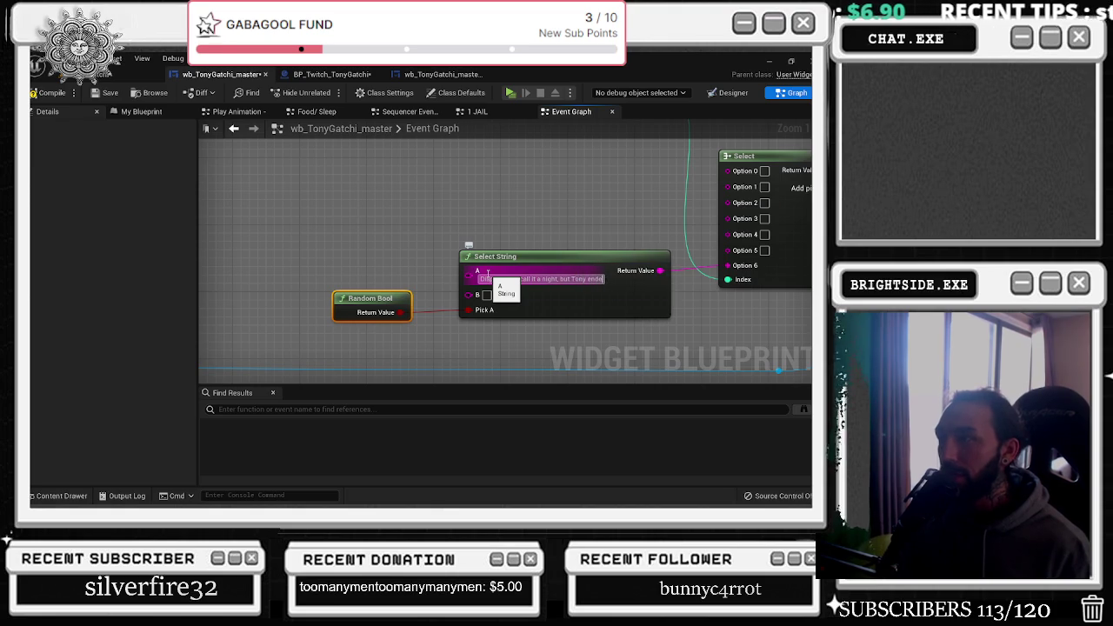
type("d up at the B")
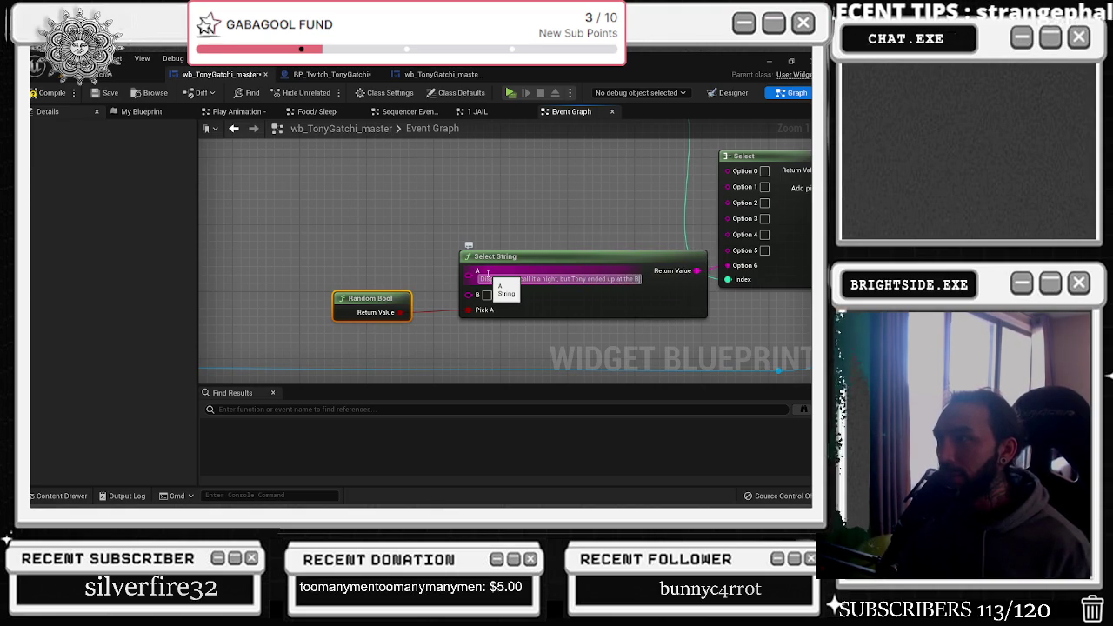
type("adabing")
left_click(573, 303)
left_click_drag(573, 304, 465, 295)
left_click(548, 270)
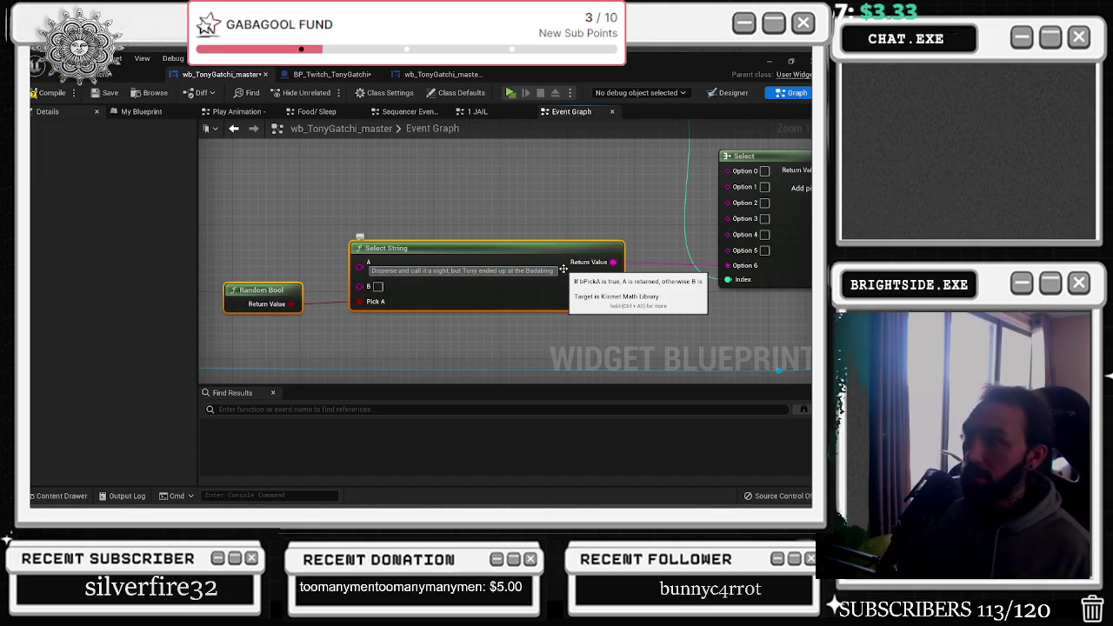
left_click(563, 269)
type("where he ran into his goomah")
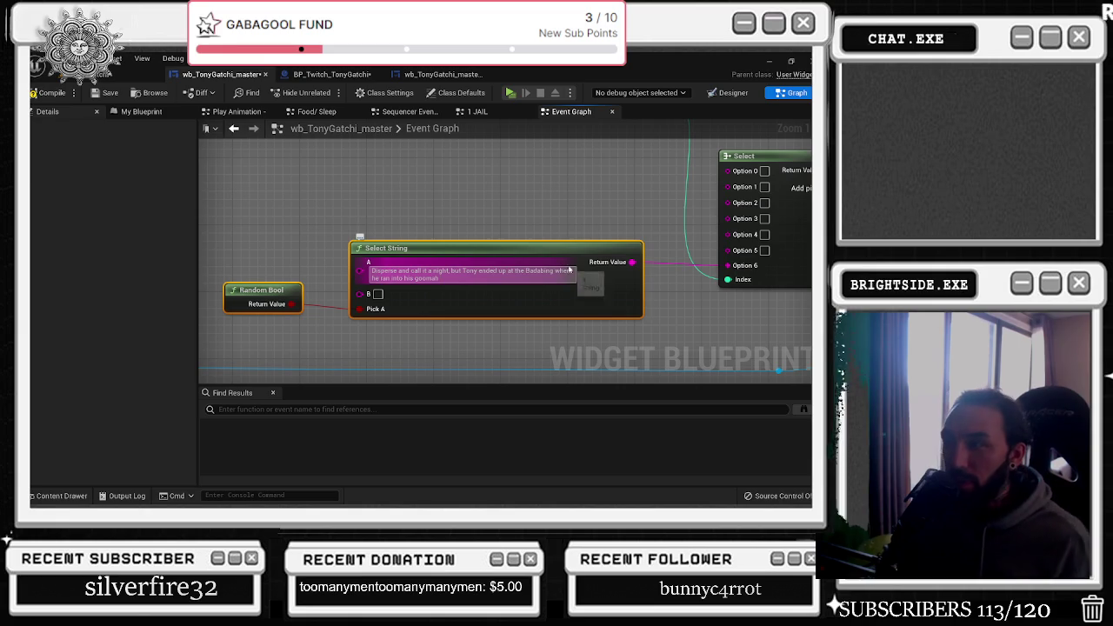
key("Return")
type("Go to the bar and fo")
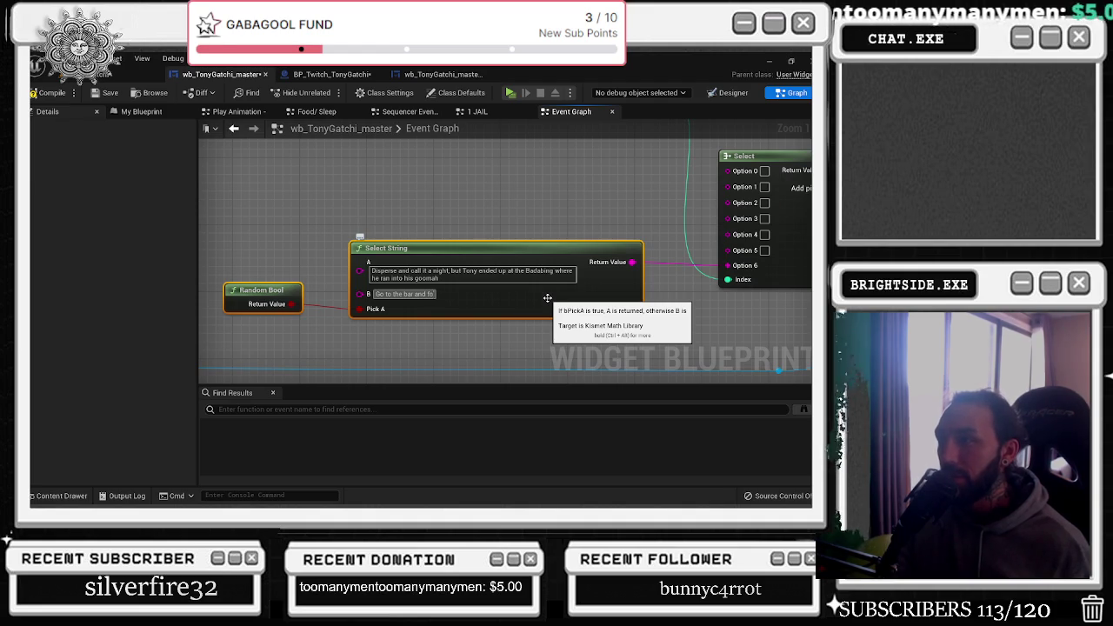
Enter B as 'Go drink at a bar and ran into a russian'
type("und a")
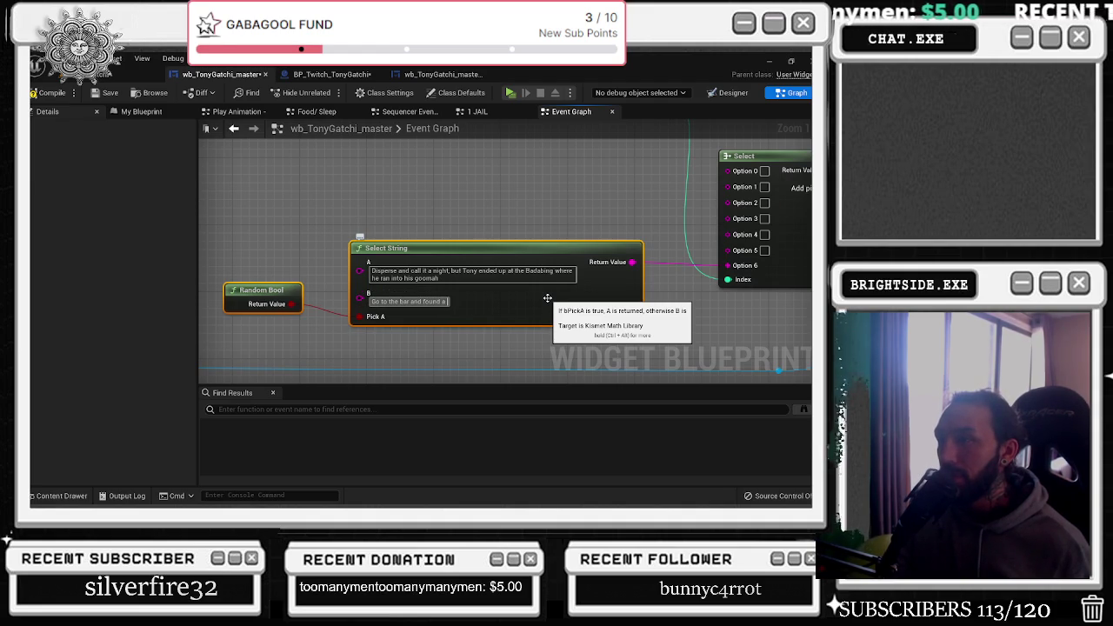
key("BackSpace")
key("BackSpace")
key("BackSpace")
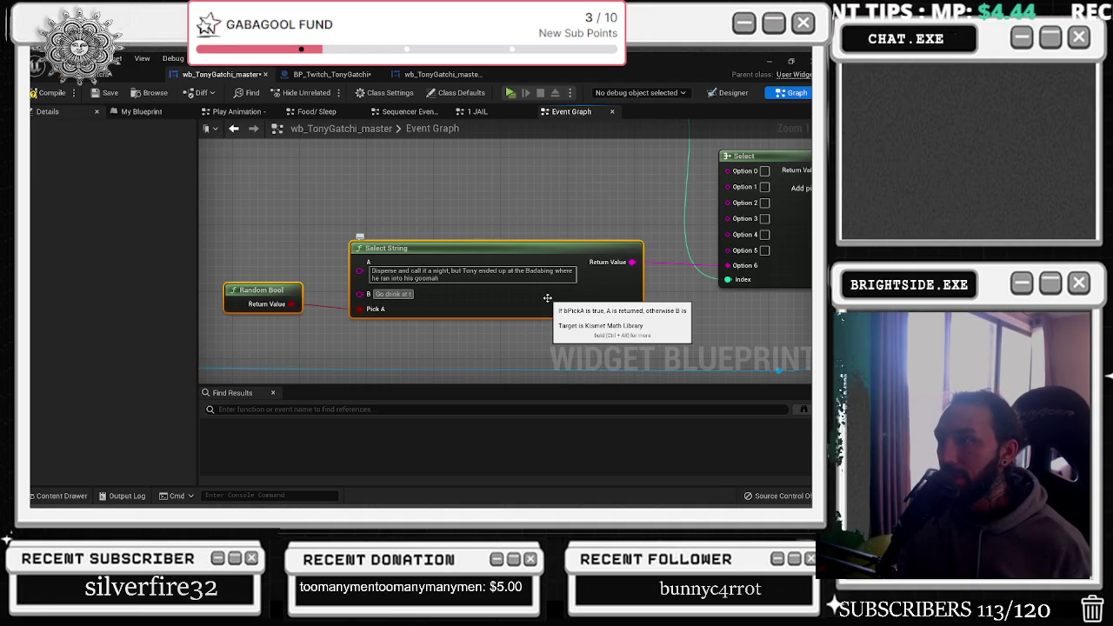
type("bar and re")
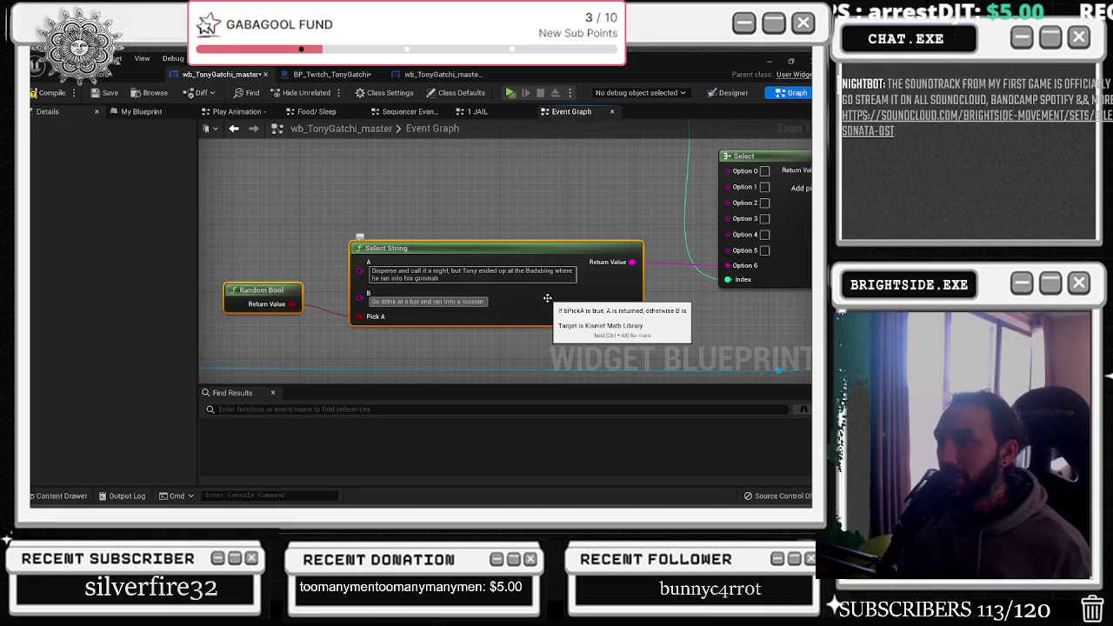
mouse_move(455, 249)
left_mouse_down()
mouse_move(351, 257)
mouse_move(516, 227)
mouse_move(375, 316)
left_mouse_up()
left_click(575, 245)
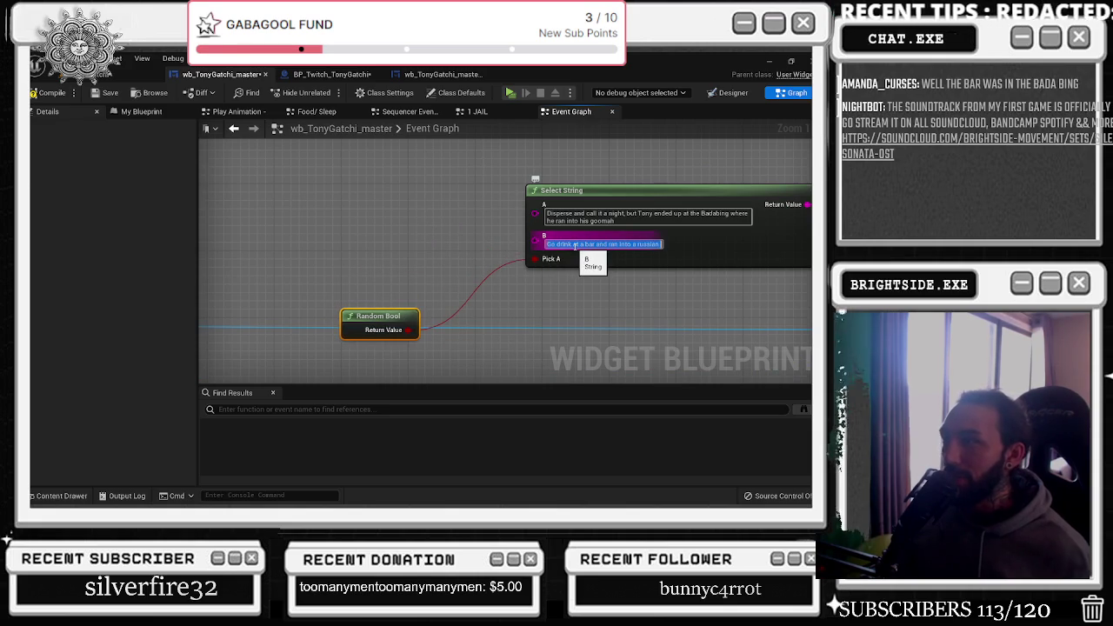
Insert an Append node feeding Select String's B, with the bar text pasted into its A
mouse_move(535, 241)
left_mouse_down()
mouse_move(464, 249)
mouse_move(377, 229)
left_mouse_up()
type("append")
key("Return")
left_click(386, 247)
type("Go drink at a bar and ran into a russian")
left_click_drag(469, 248, 409, 247)
key("Return")
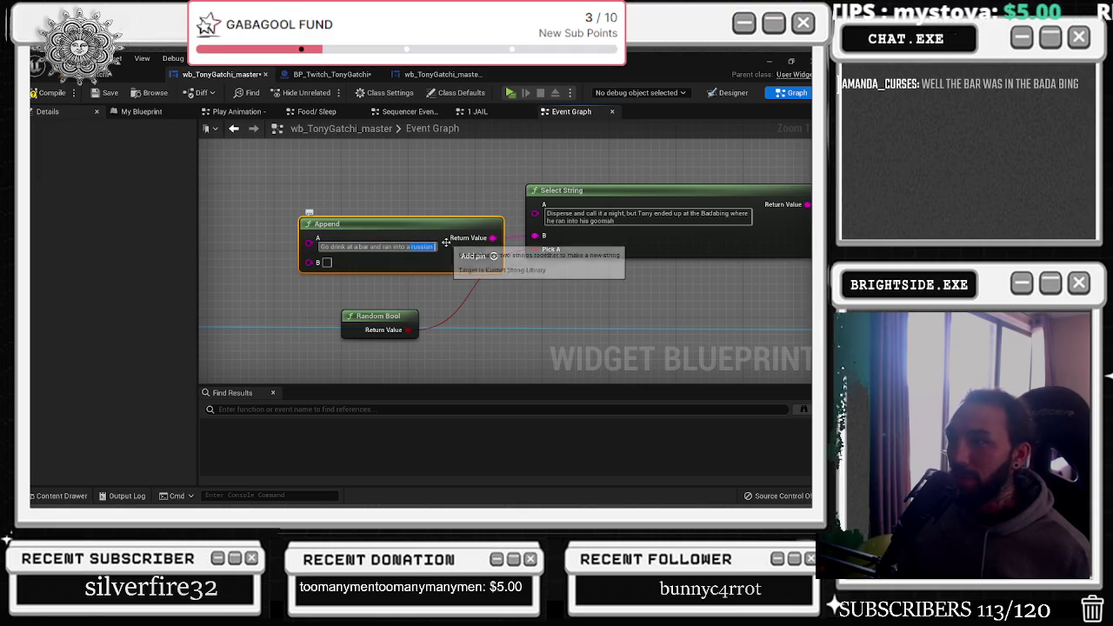
Add a Select node beside the Append from the node search
mouse_move(334, 276)
left_mouse_down()
mouse_move(460, 285)
mouse_move(357, 292)
left_mouse_up()
type("select")
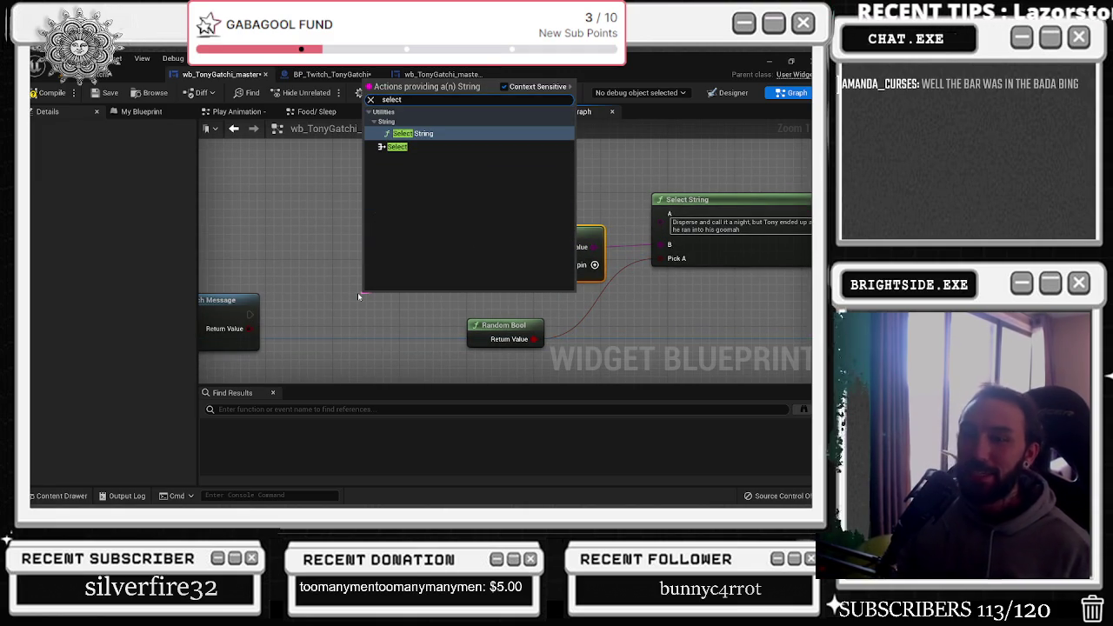
key("Escape")
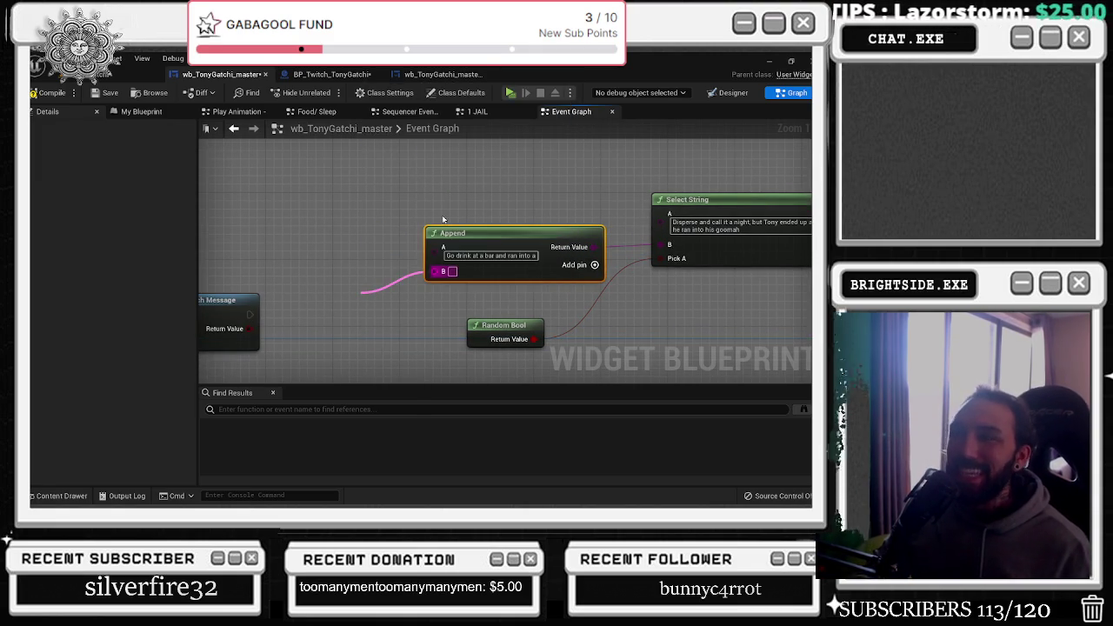
mouse_move(577, 194)
left_mouse_down()
mouse_move(414, 224)
mouse_move(434, 231)
left_mouse_up()
right_click(434, 230)
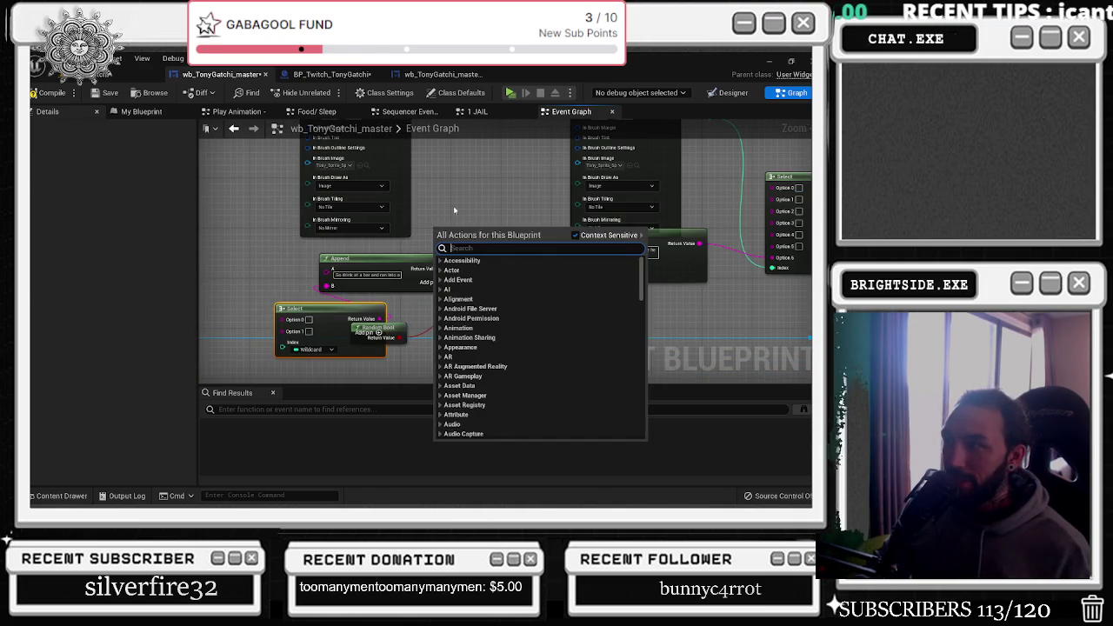
Dismiss the action list and rearrange the Select String, Append and Select nodes
key("Escape")
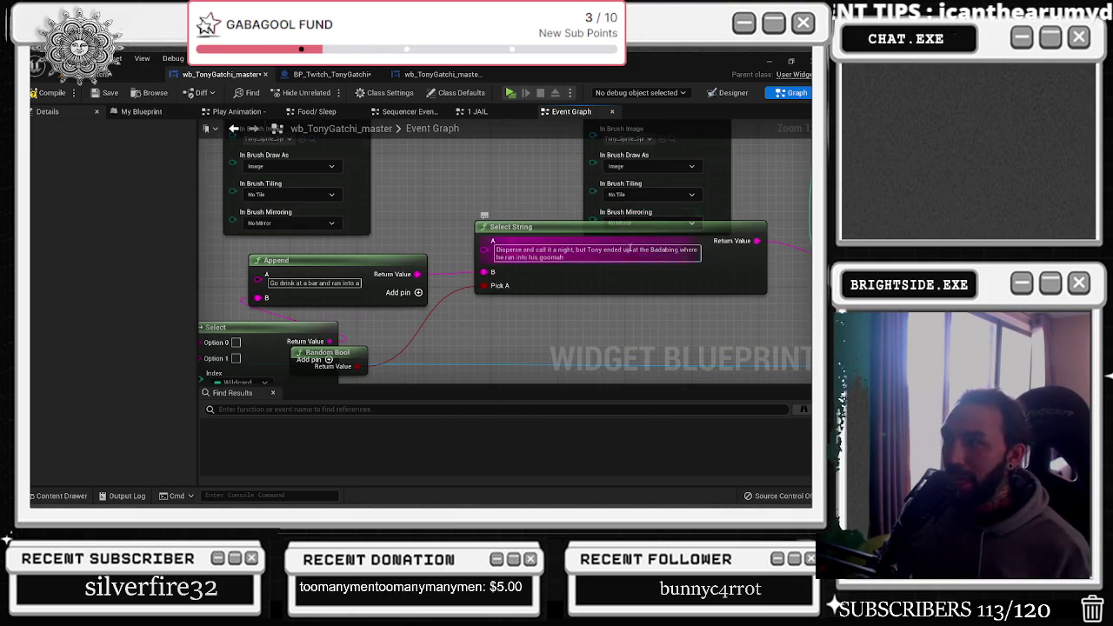
left_click_drag(541, 258, 299, 260)
mouse_move(451, 298)
left_mouse_down()
mouse_move(526, 339)
mouse_move(517, 348)
left_mouse_up()
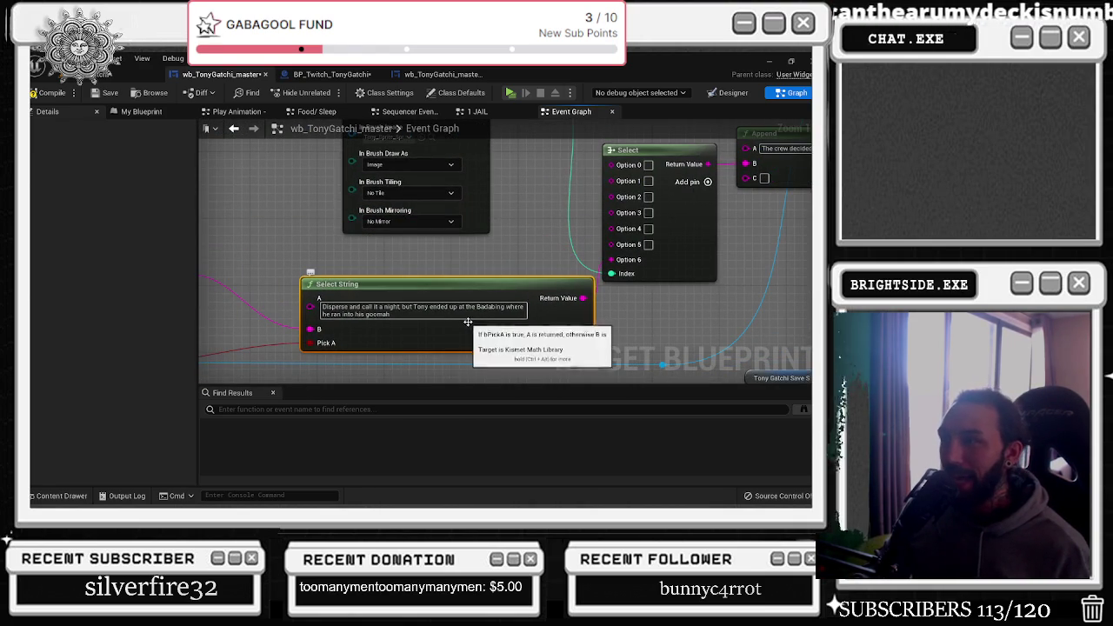
mouse_move(217, 272)
left_mouse_down()
mouse_move(444, 243)
mouse_move(463, 251)
left_mouse_up()
right_click(435, 279)
mouse_move(388, 330)
left_mouse_down()
mouse_move(405, 296)
mouse_move(638, 336)
mouse_move(552, 339)
left_mouse_up()
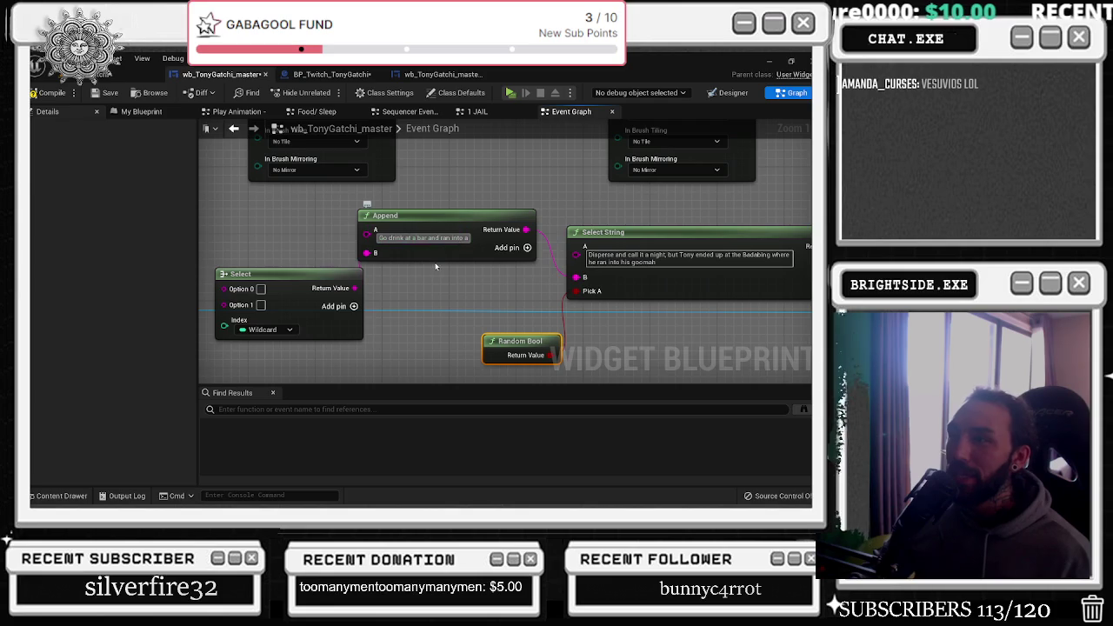
Replace 'a bar' with 'Vesuvious' in the Append text and add an Option 2 pin to Select
left_click_drag(412, 237, 428, 237)
right_click(425, 237)
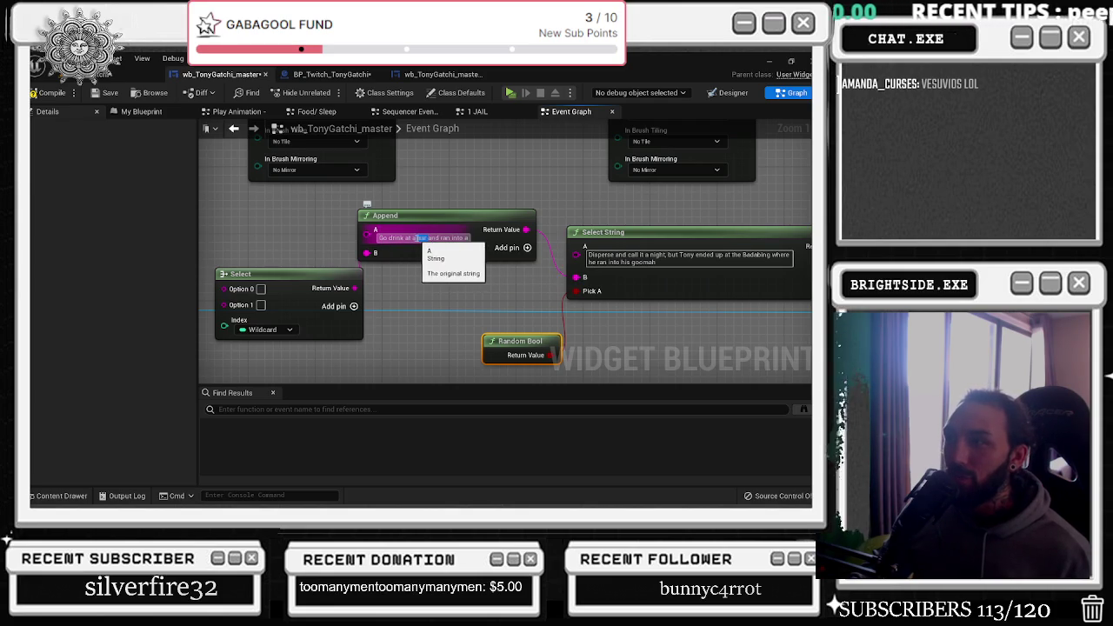
key("Escape")
type("Vesuvious")
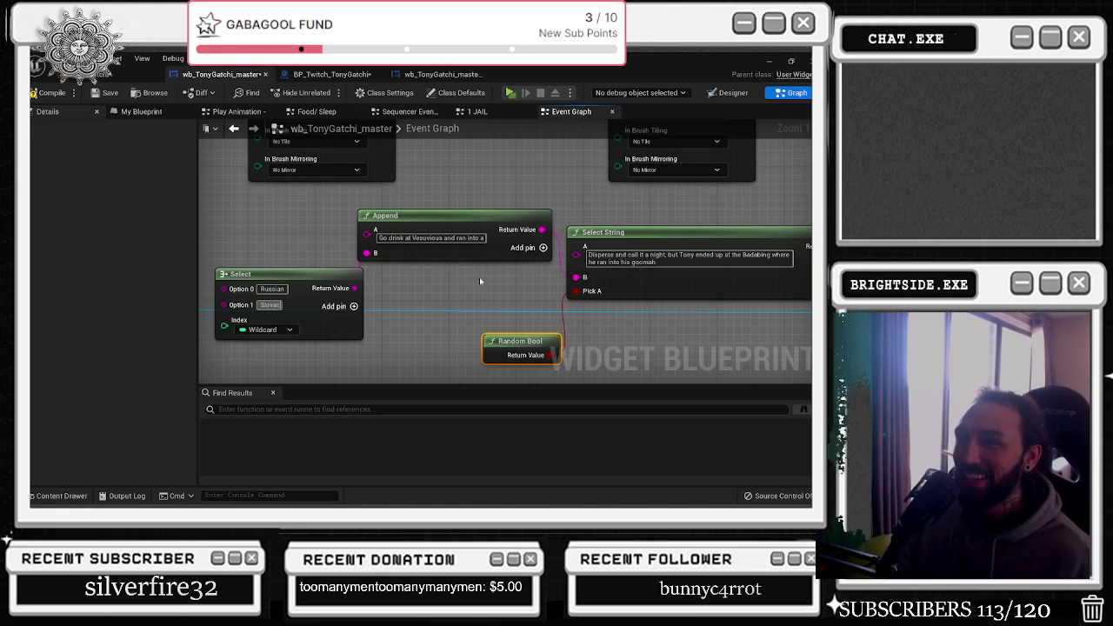
scroll(272, 325, "up", 3)
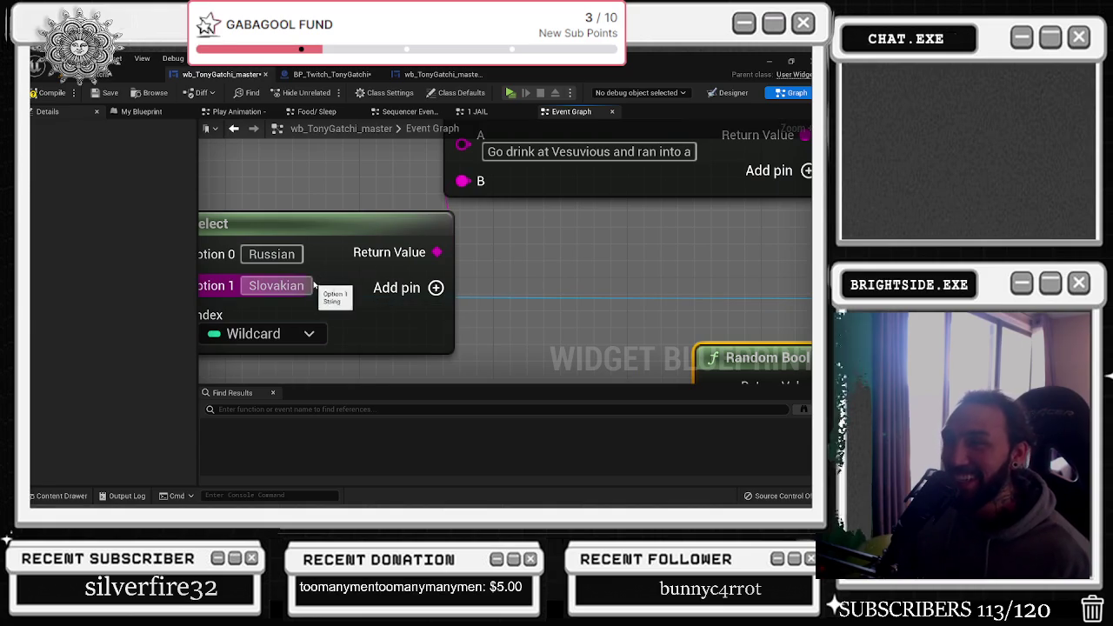
scroll(431, 288, "down", 2)
left_click(432, 288)
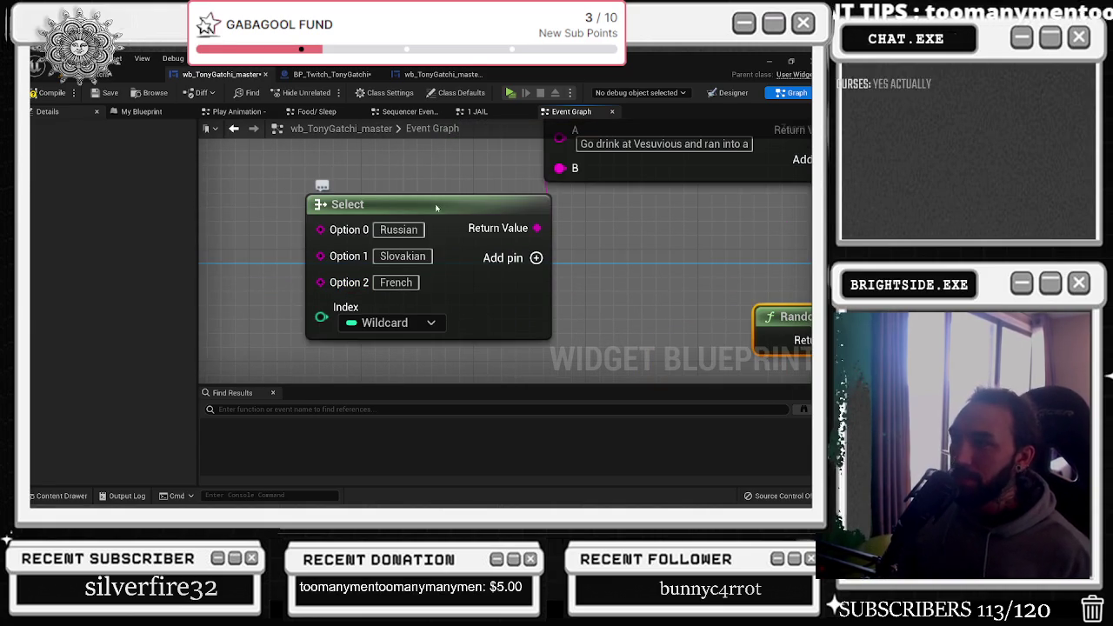
Add an Option 3 pin and correct its entry from 'Melaysian' to 'Malaysian'
left_click(535, 258)
scroll(428, 225, "down", 1)
scroll(428, 225, "down", 1)
mouse_move(383, 299)
left_mouse_down()
mouse_move(337, 287)
mouse_move(348, 275)
left_mouse_up()
left_click(355, 271)
type("Malaysian")
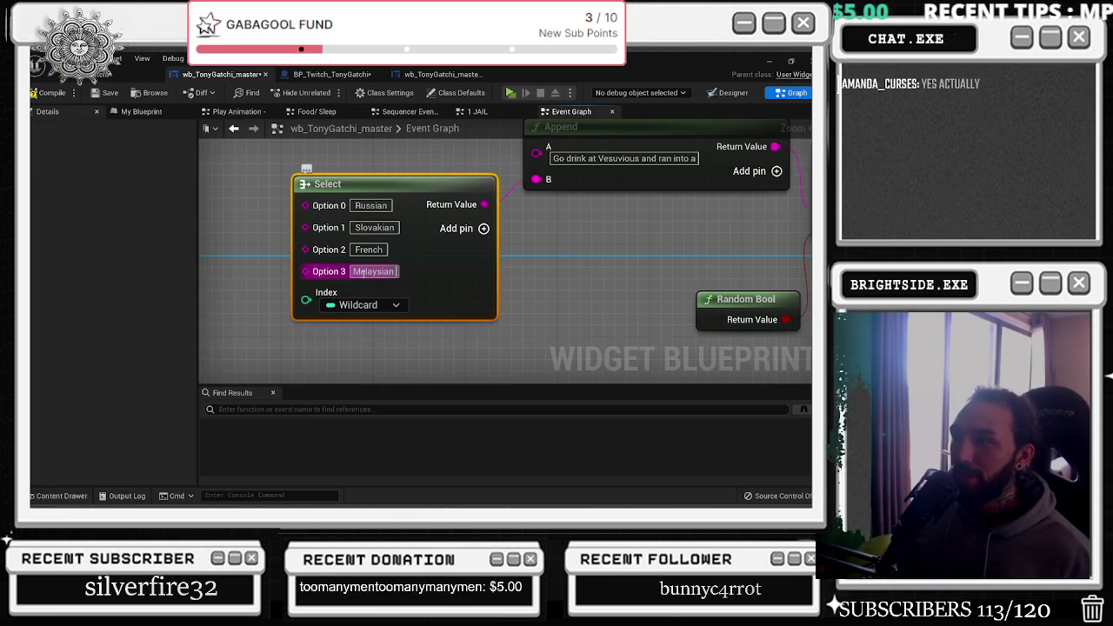
left_click(363, 272)
key("BackSpace")
type("alaysian")
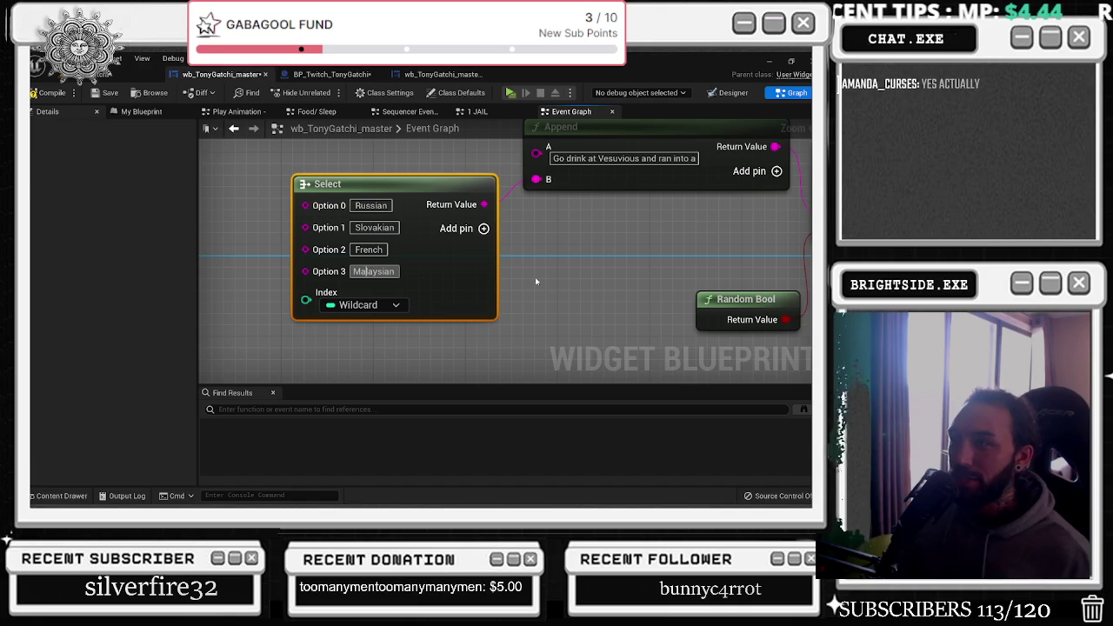
key("Escape")
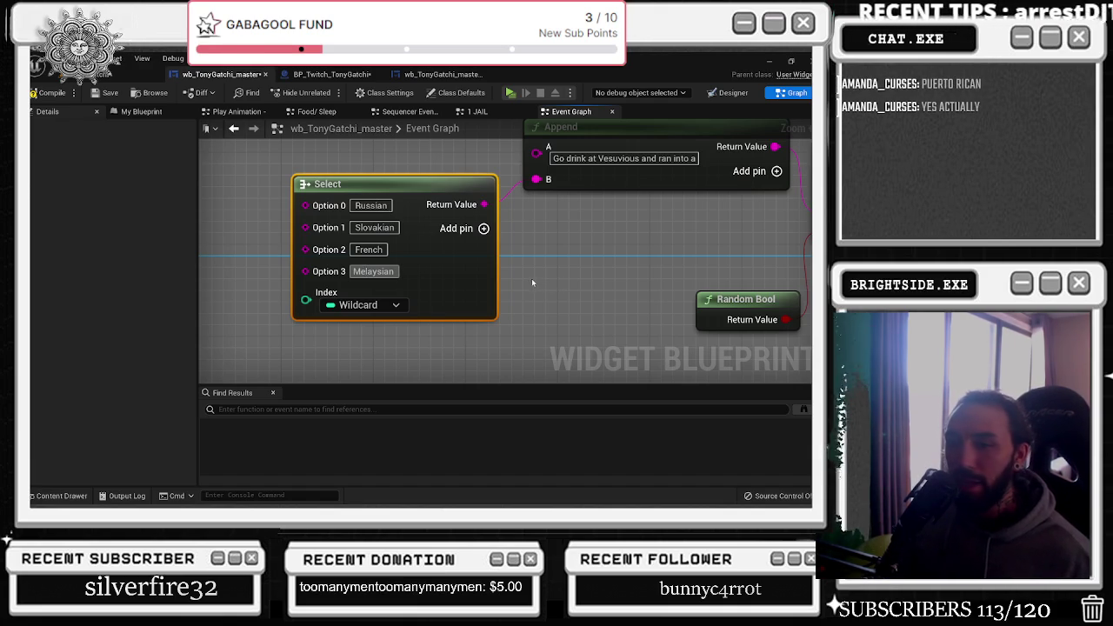
key("Escape")
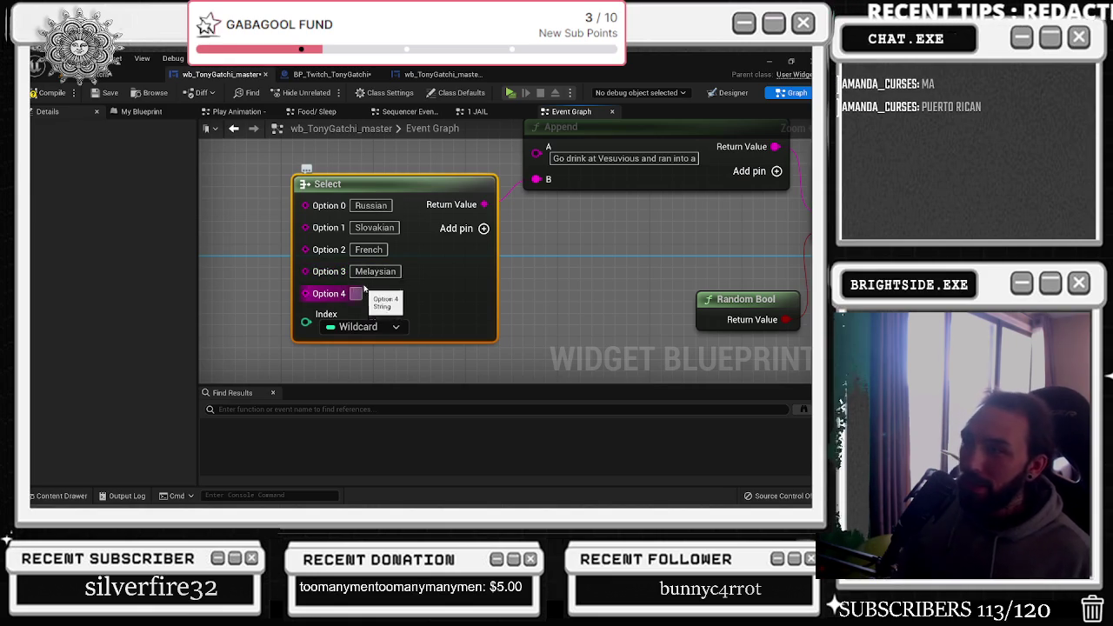
Enter 'Puerto Rican' as Option 4 and add an empty Option 5 pin
type("Pu")
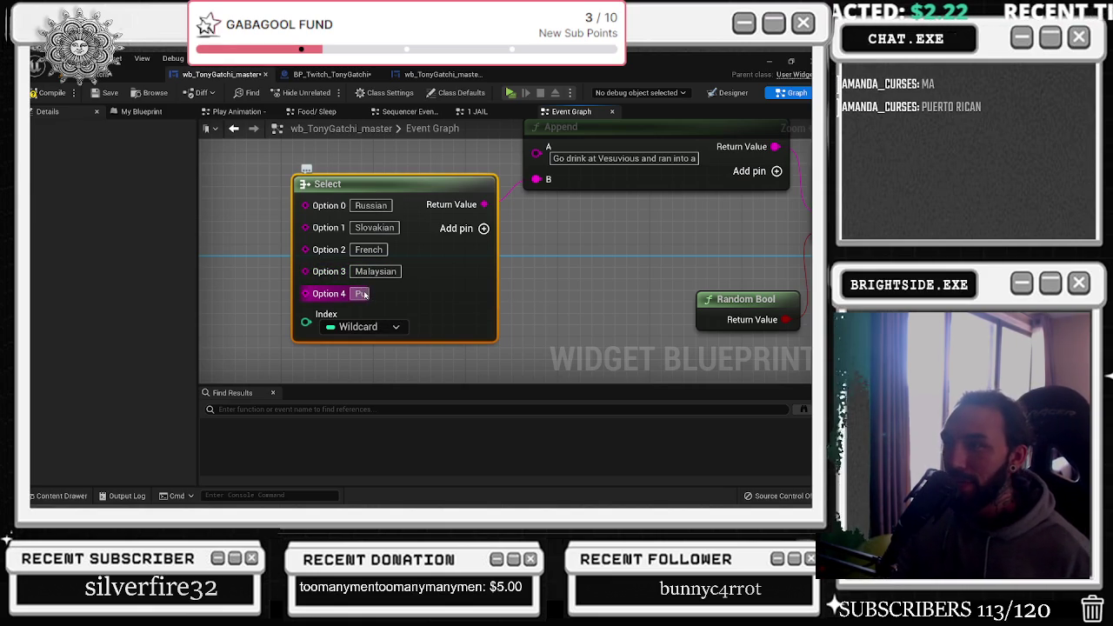
type("erto R")
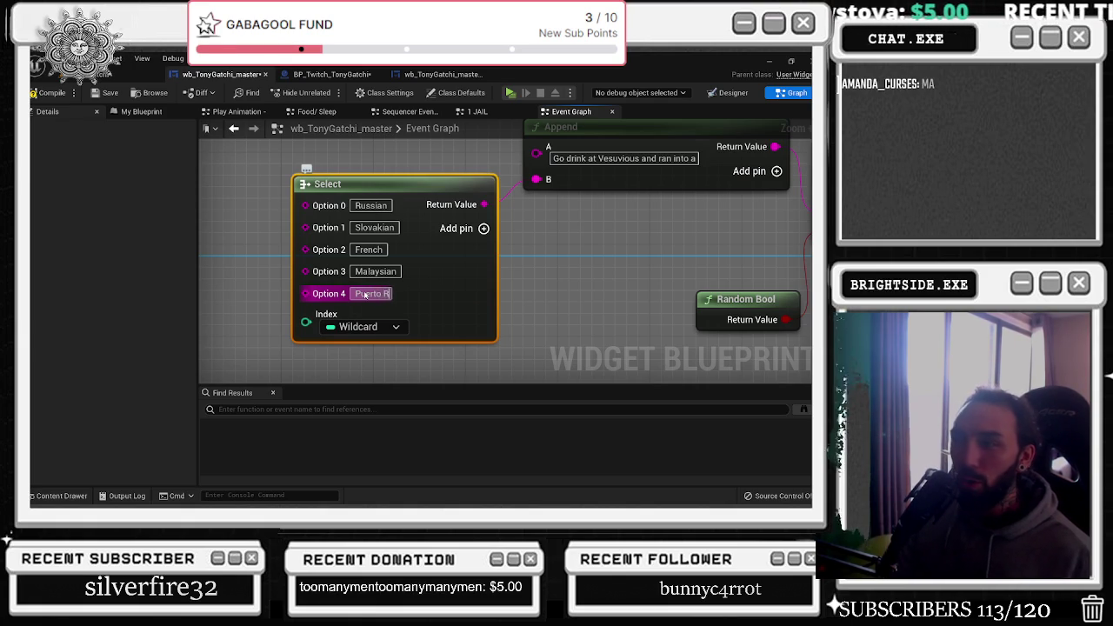
type("ican")
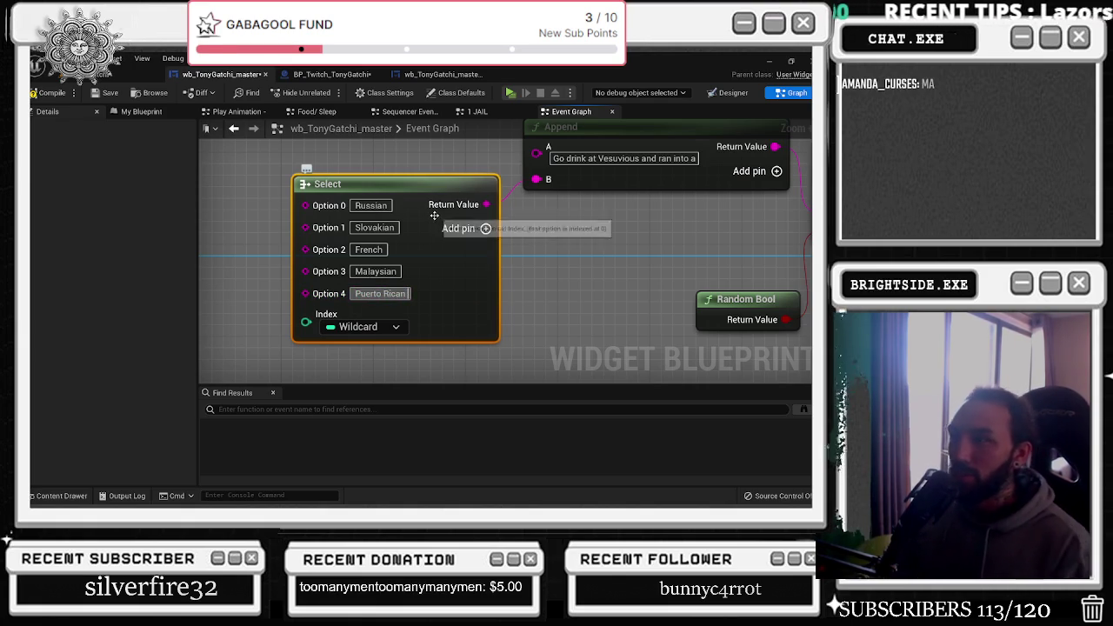
scroll(454, 278, "down", 3)
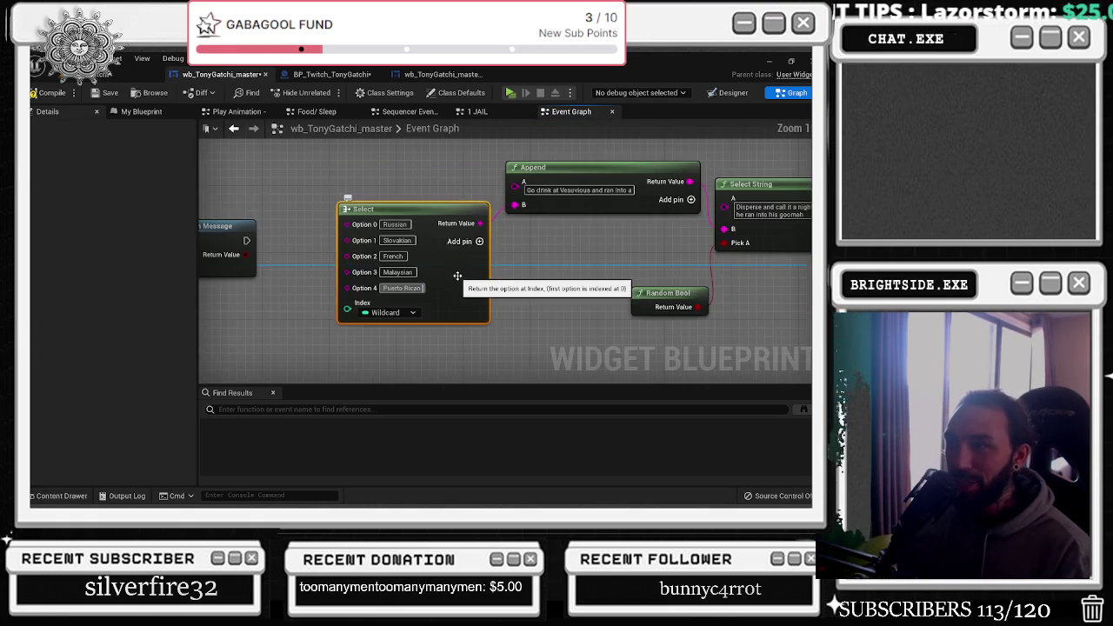
left_click_drag(406, 198, 412, 220)
left_click_drag(481, 241, 487, 200)
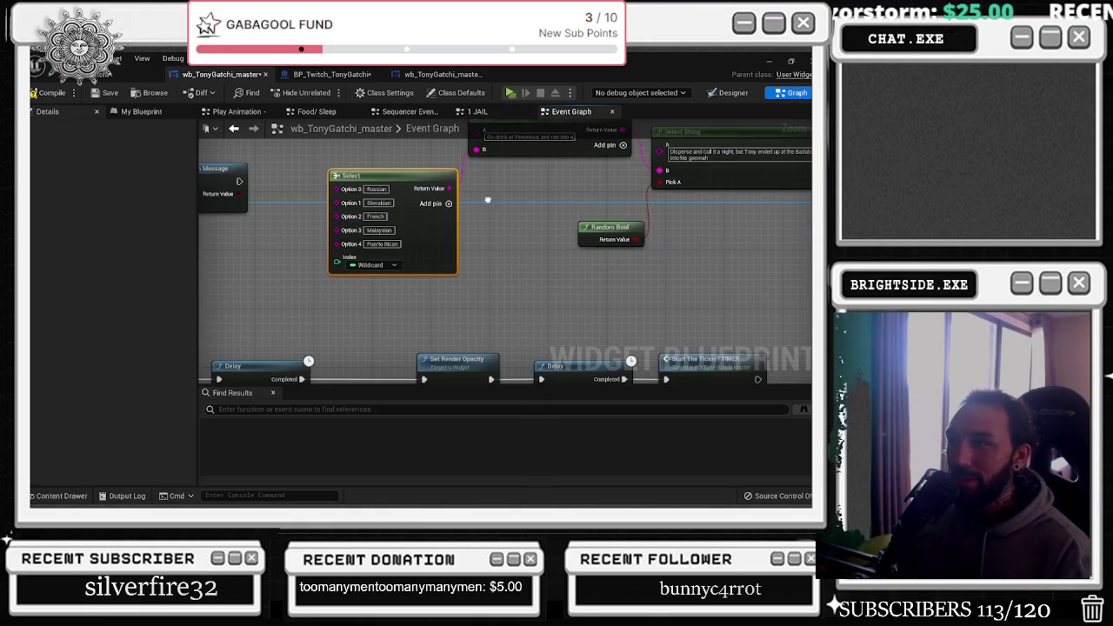
left_click(448, 205)
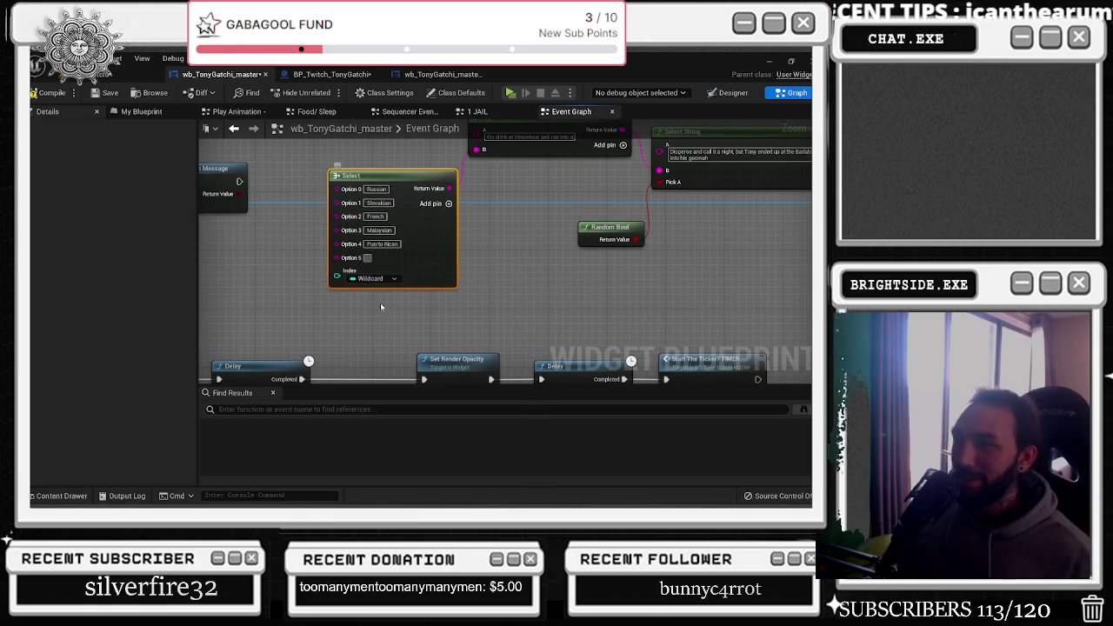
Wire a Random Integer in Range node into the Select node's Index input
left_click_drag(337, 276, 284, 294)
type("random in")
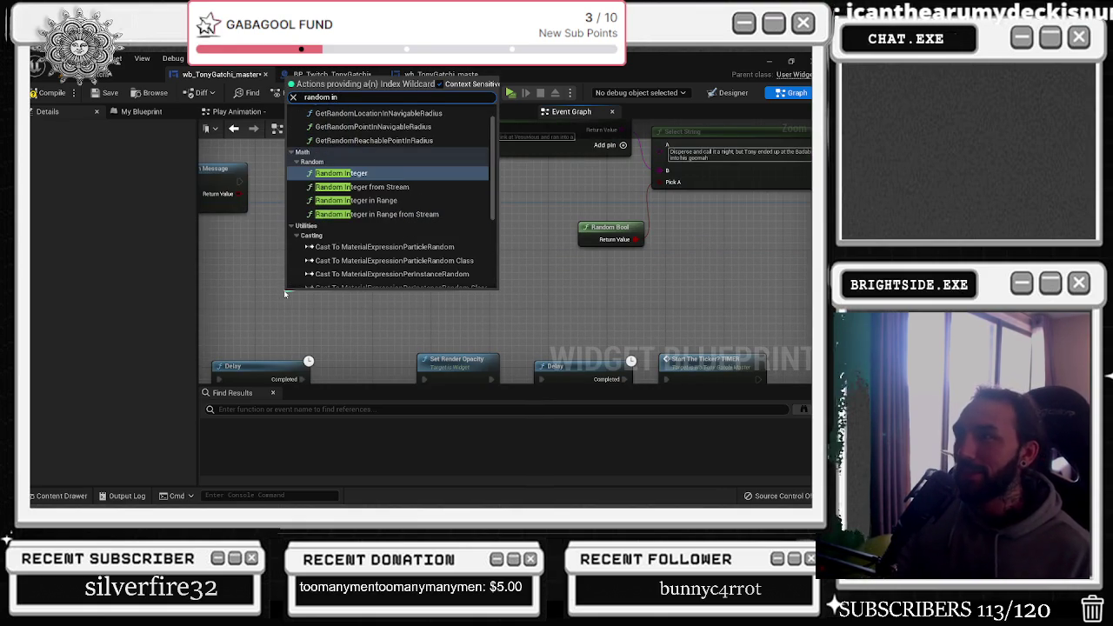
key("Down")
key("Down")
key("Return")
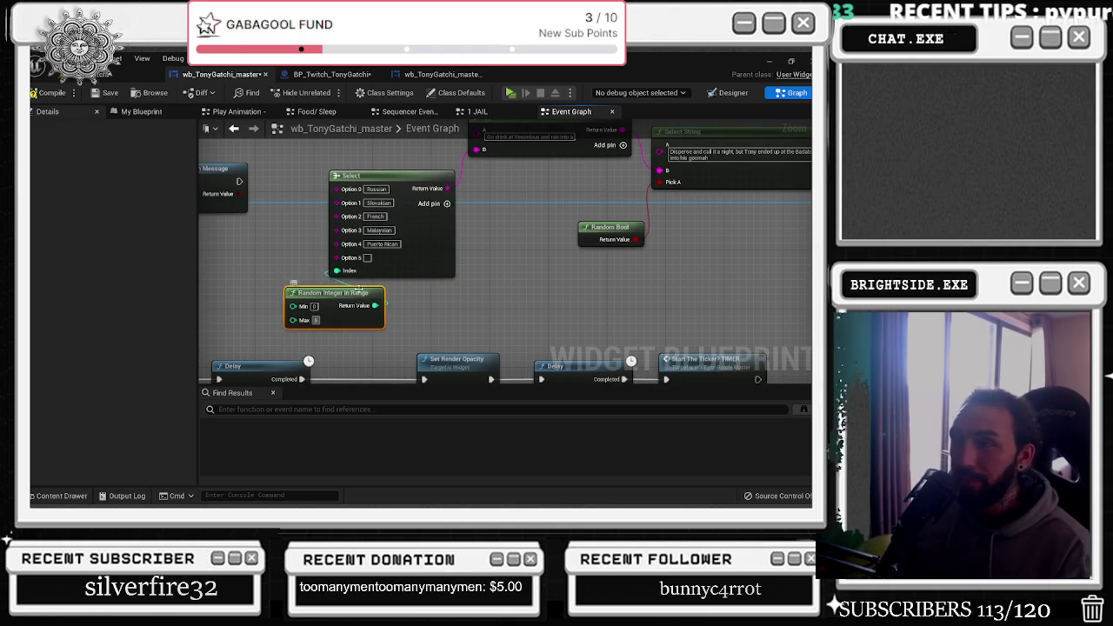
Move the Random Integer in Range node left, then go back to the Food/Sleep graph
left_click_drag(359, 295, 336, 296)
left_click_drag(395, 175, 423, 176)
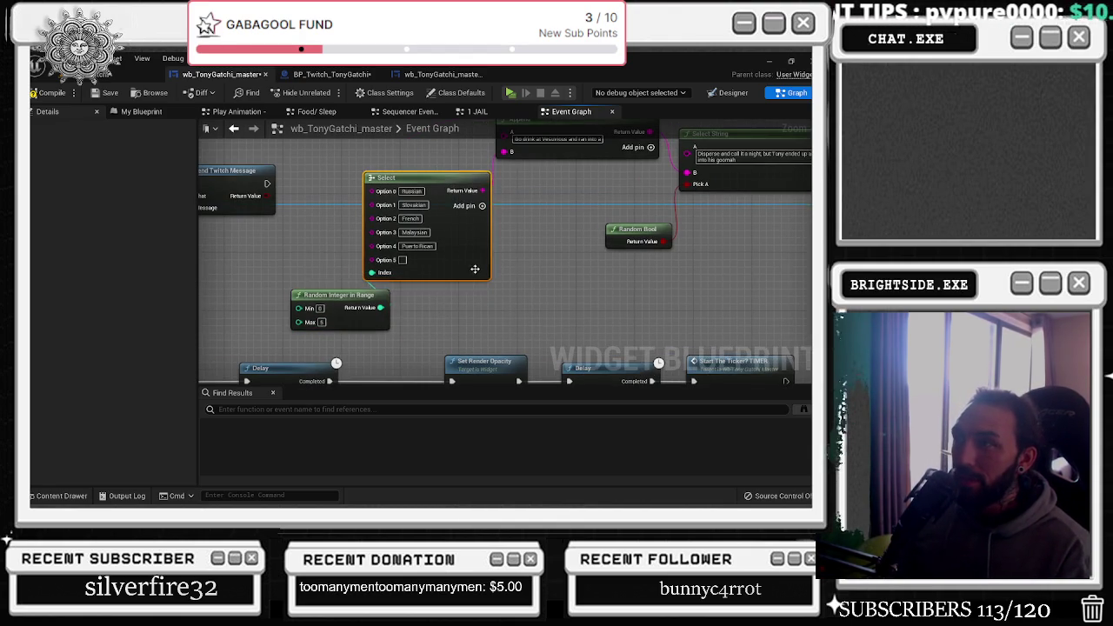
left_click_drag(411, 267, 416, 281)
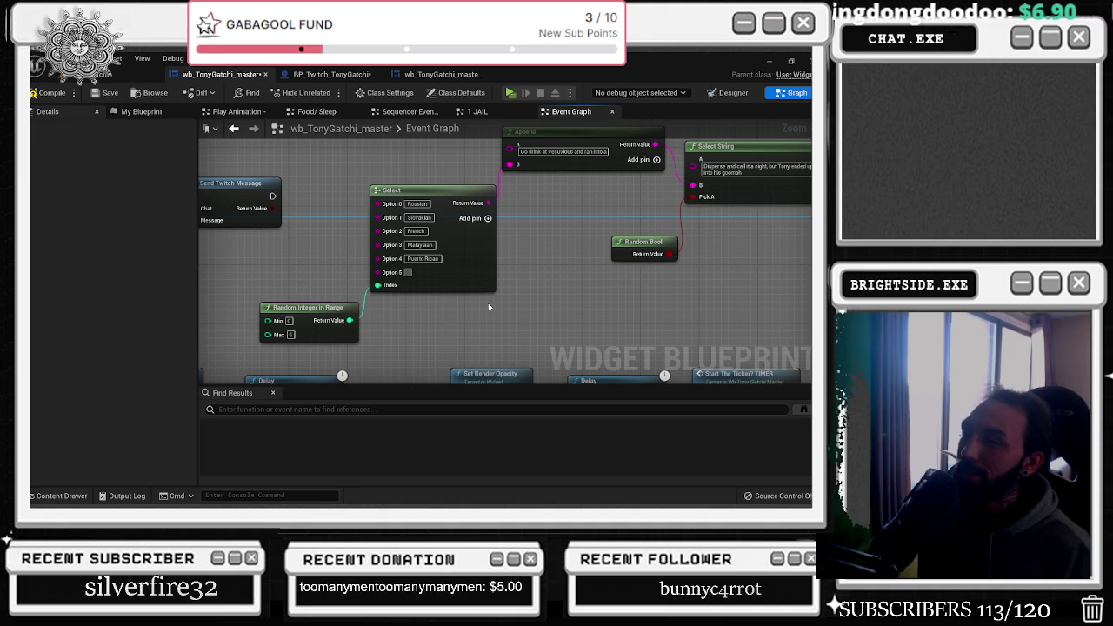
key("alt+Left")
Back in the Event Graph, enter Albanian as the Select's Option 5
scroll(516, 251, "up", 10)
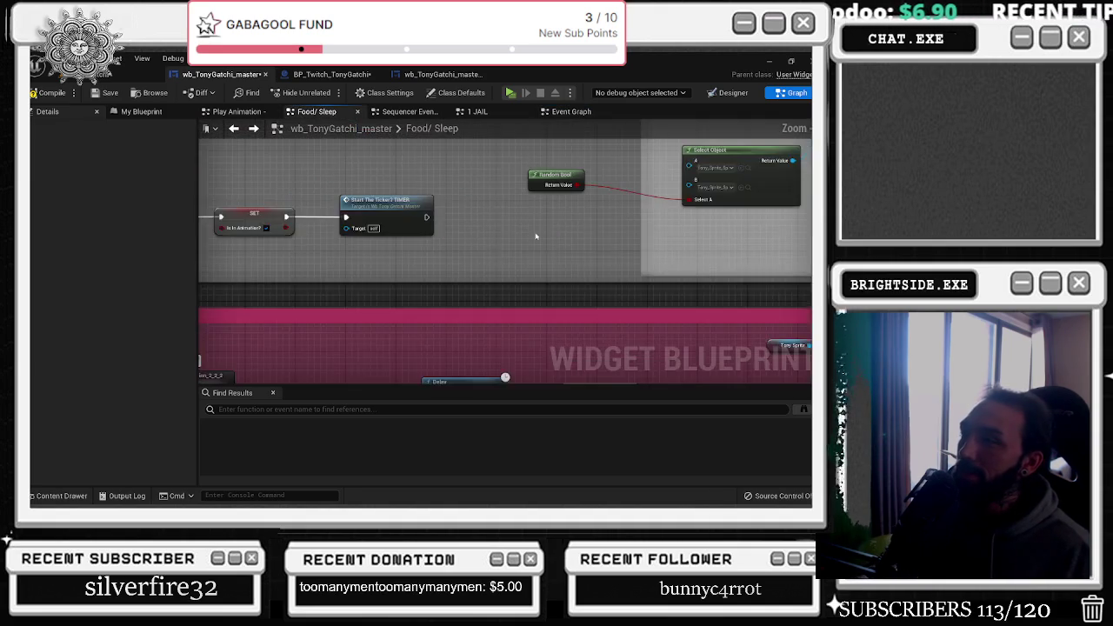
left_click(253, 129)
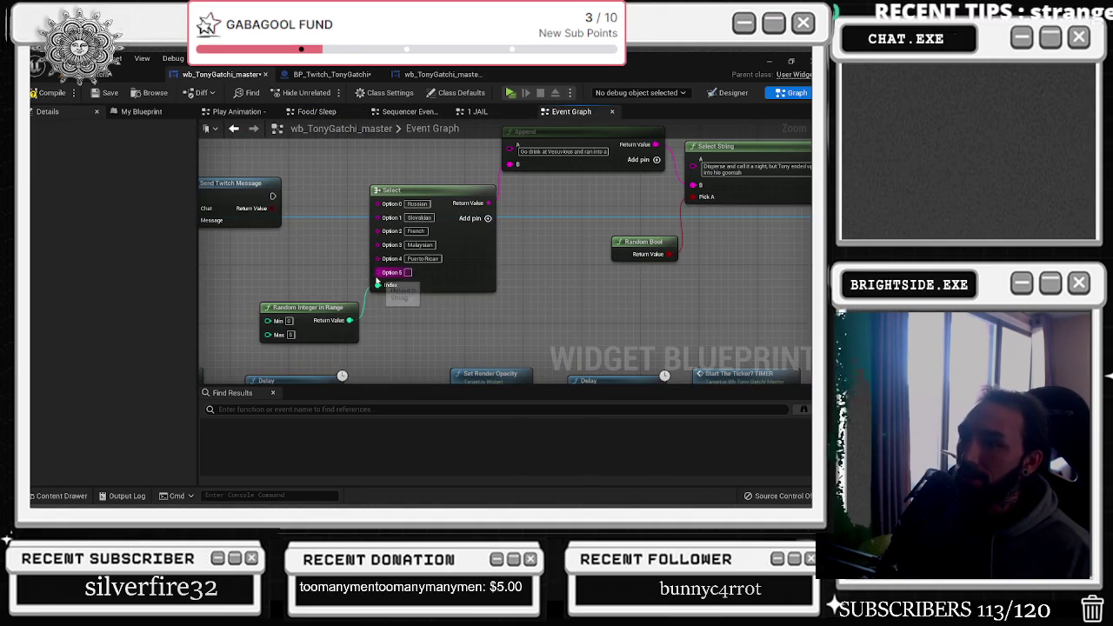
left_click(406, 272)
type("Albania")
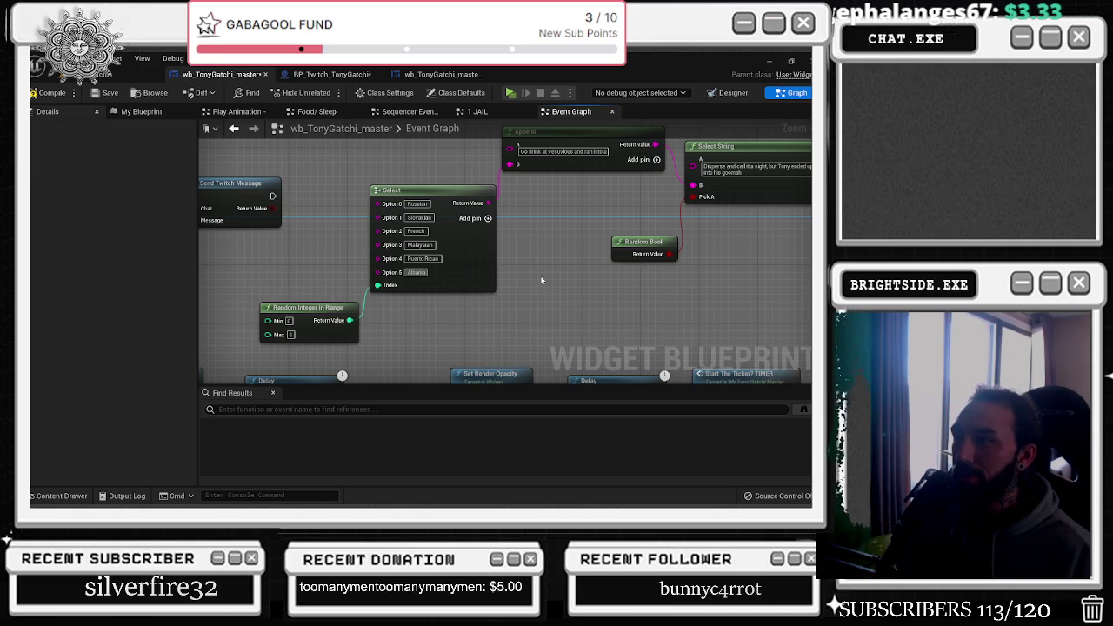
type("n")
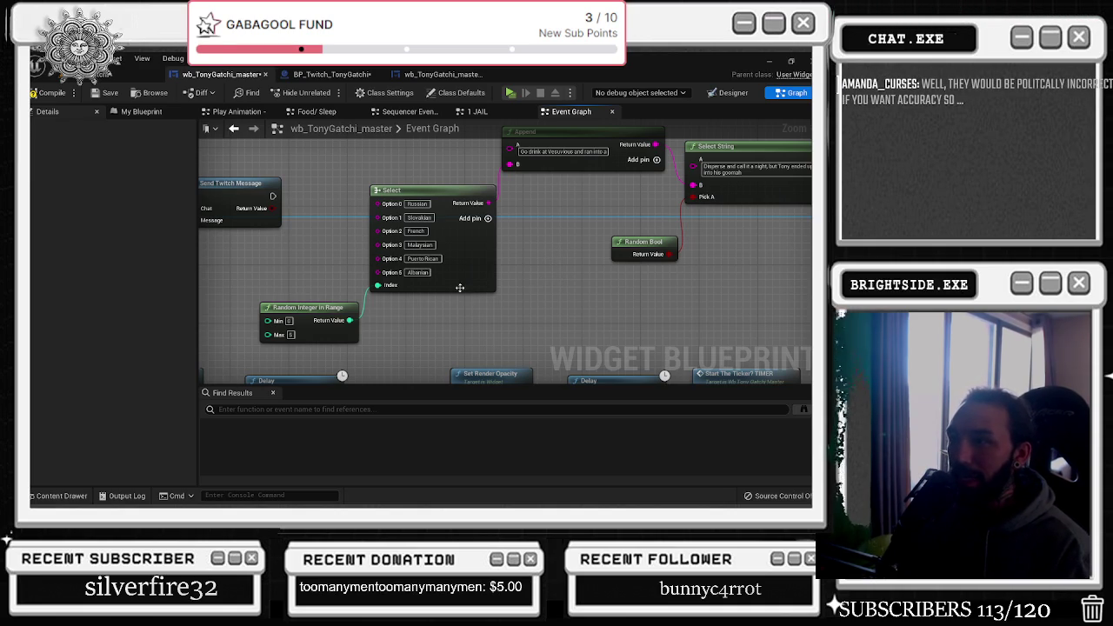
Add a third input, C, to the Vesuvious Append node
left_click_drag(422, 277, 281, 337)
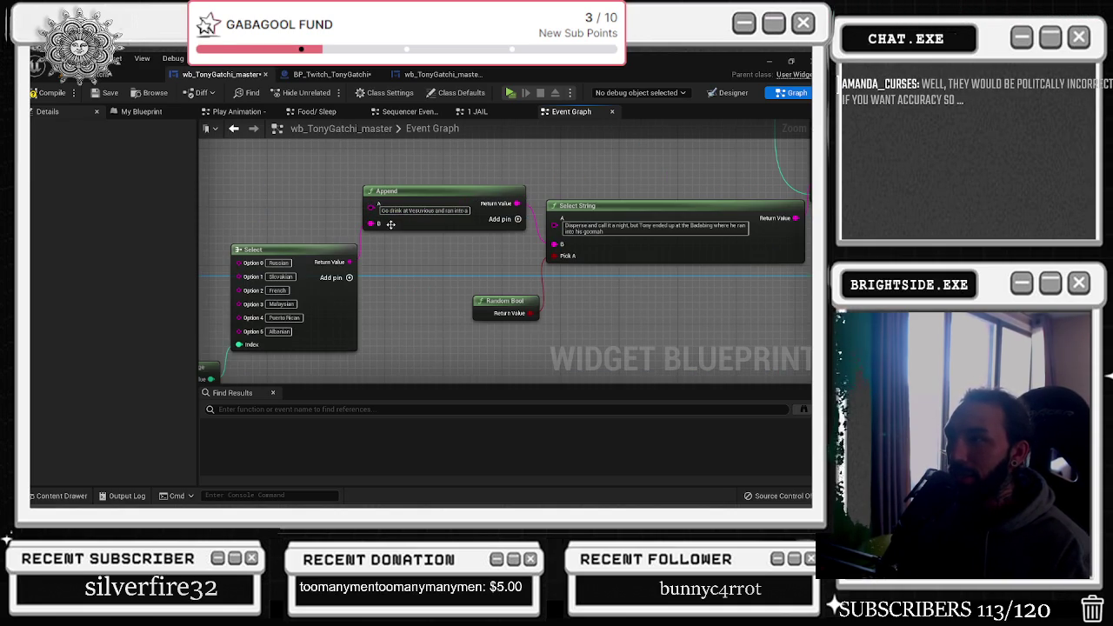
scroll(422, 225, "up", 1)
mouse_move(507, 249)
left_mouse_down()
mouse_move(403, 257)
mouse_move(489, 241)
left_mouse_up()
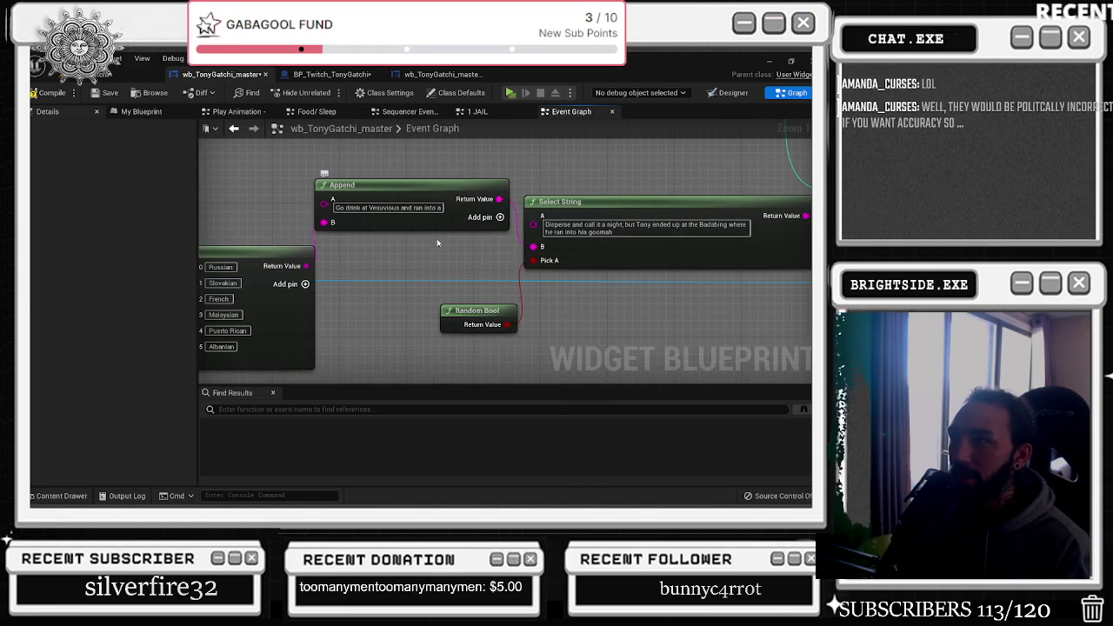
left_click(499, 216)
left_click_drag(413, 256, 476, 259)
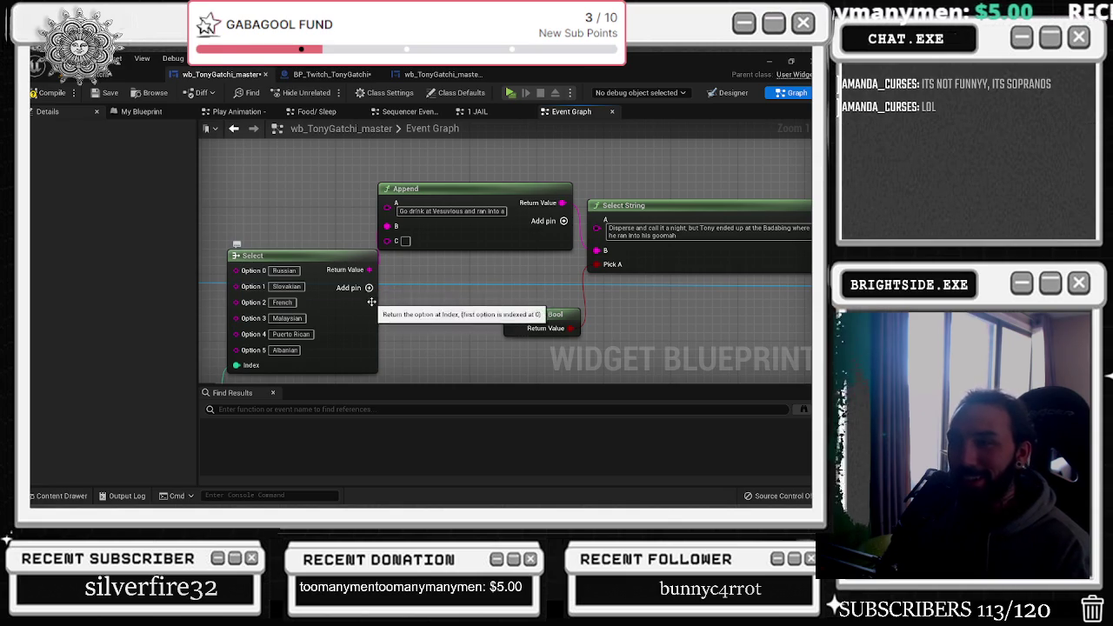
Move the Select and Random Integer in Range nodes down and left together
mouse_move(303, 254)
left_mouse_down()
mouse_move(347, 214)
mouse_move(339, 223)
mouse_move(426, 198)
left_mouse_up()
left_click(269, 335, "ctrl")
left_click_drag(448, 289, 433, 304)
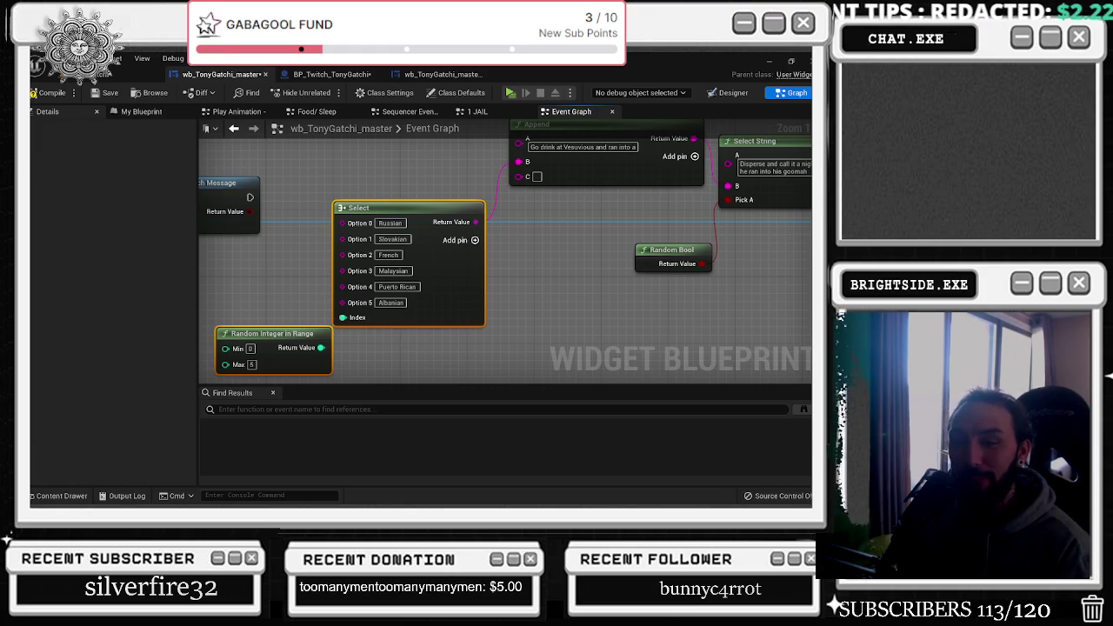
left_click_drag(546, 230, 452, 281)
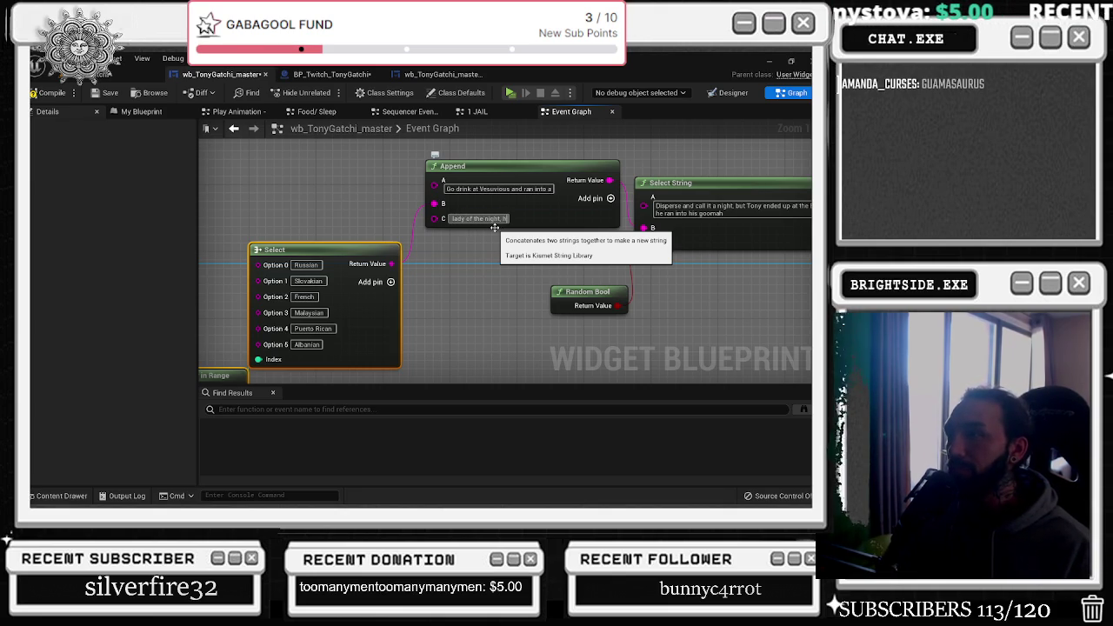
Complete the Append C text to read '…he decided to leave the crew and go back to'
left_click(493, 226)
key("BackSpace")
key("BackSpace")
key("BackSpace")
type("ded to leave the crew and go back to the mo")
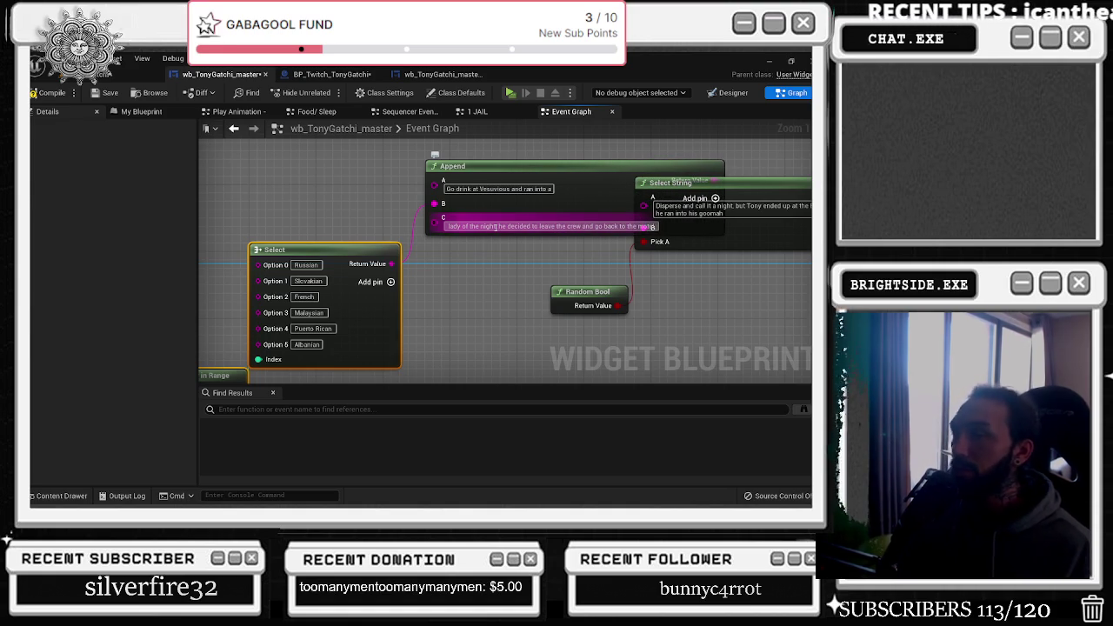
scroll(369, 202, "down", 3)
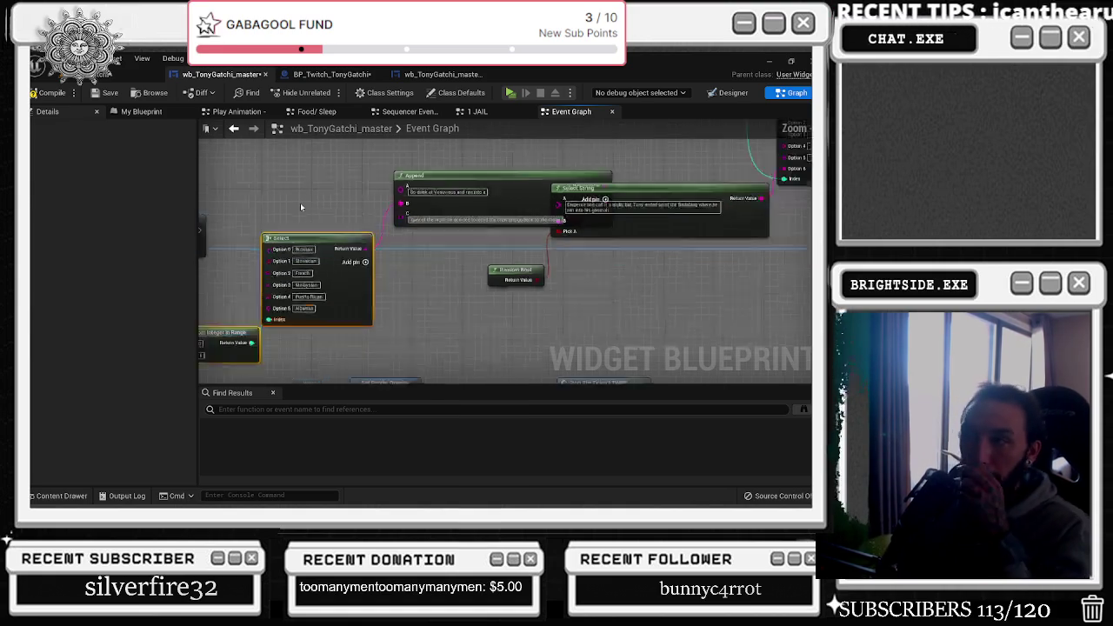
scroll(486, 231, "up", 3)
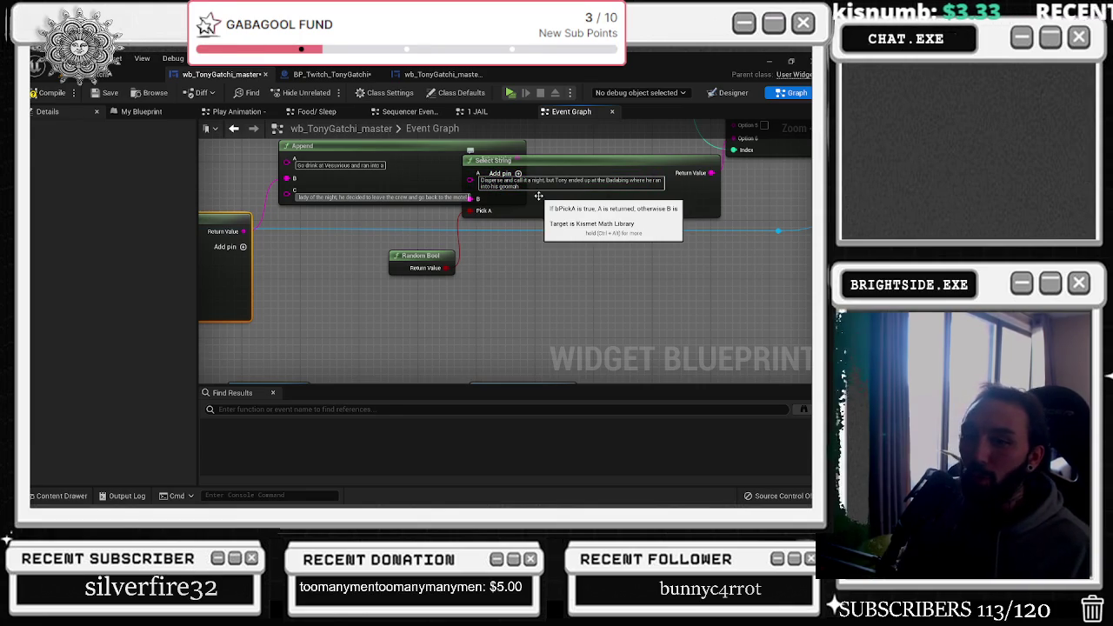
Switch to the Edge browser and start a new blank tab
key("alt+Tab")
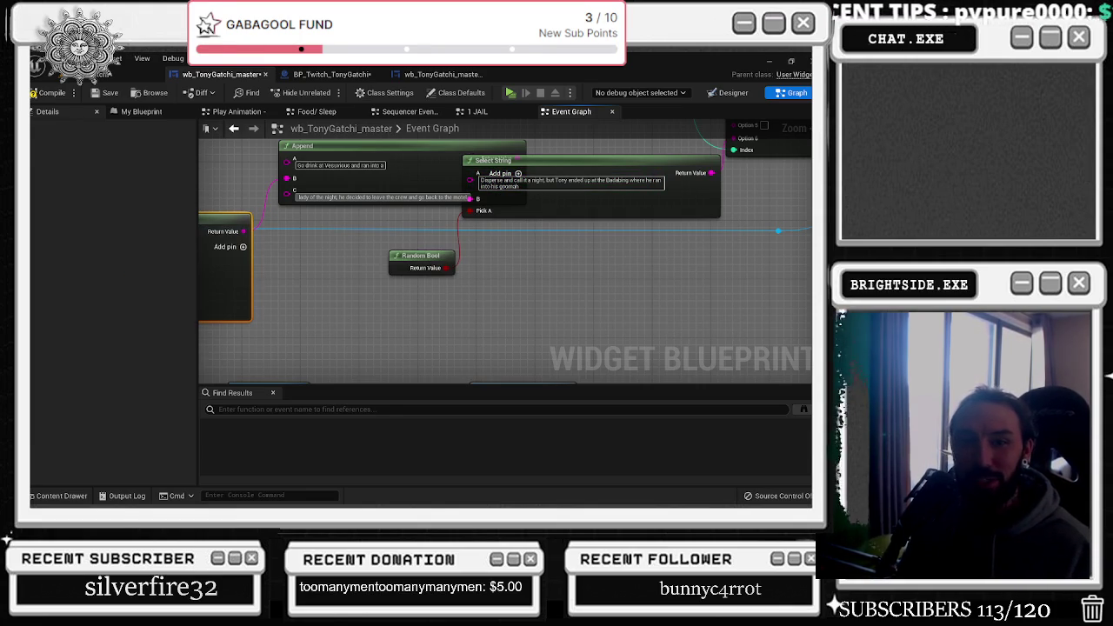
key("alt+Tab")
left_click(549, 157)
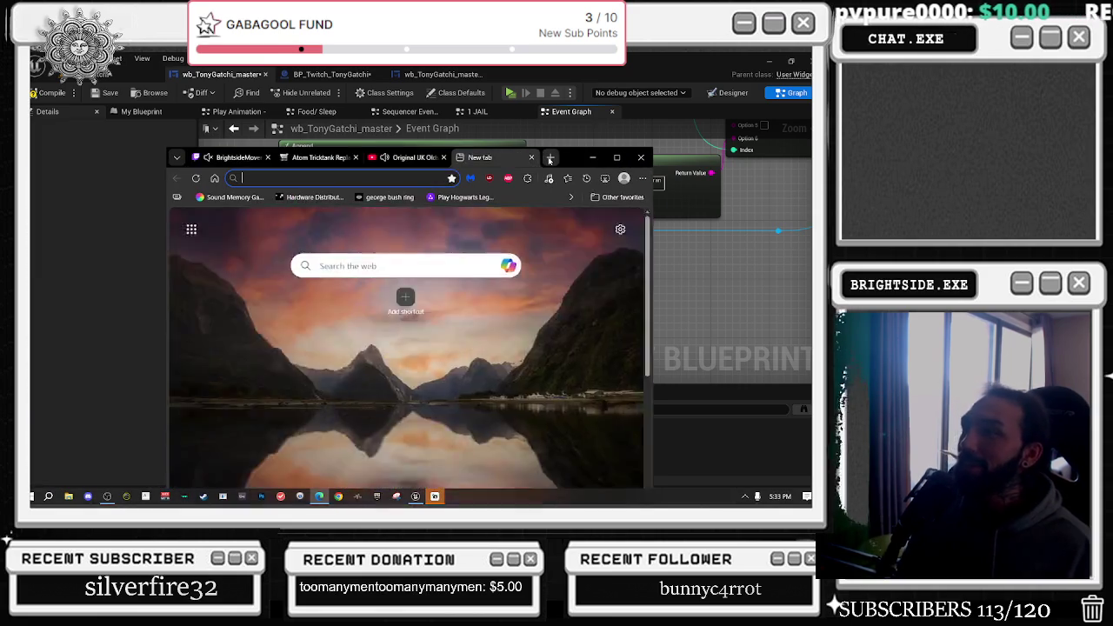
Search 'what are people from guam called' and play, then pause, the Guamanians answer read aloud
type("what are people f")
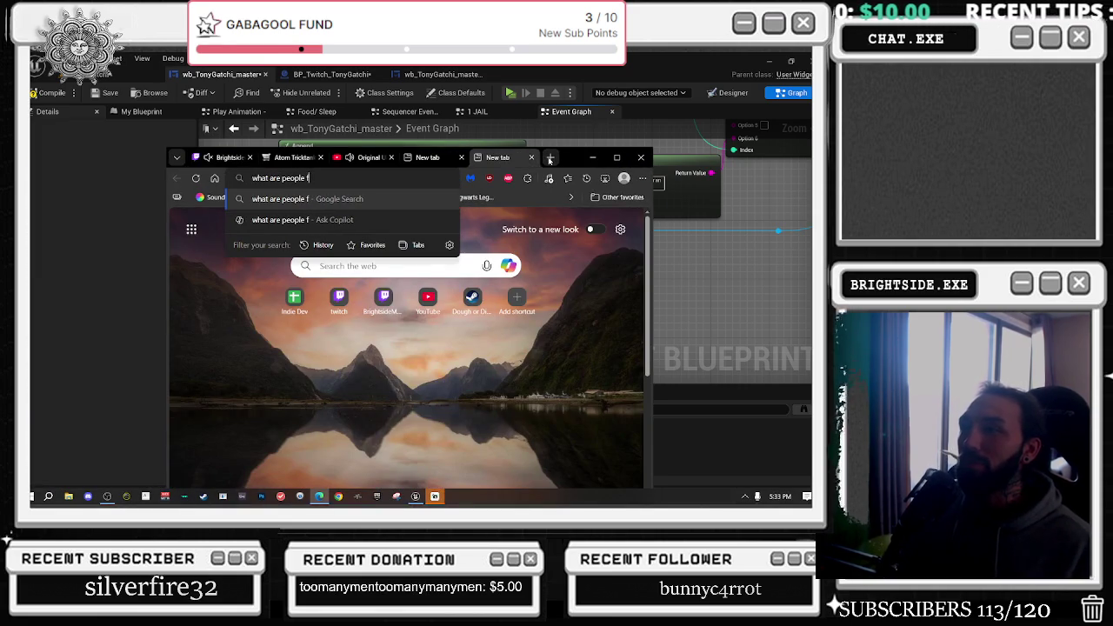
type("rom guam called")
key("Return")
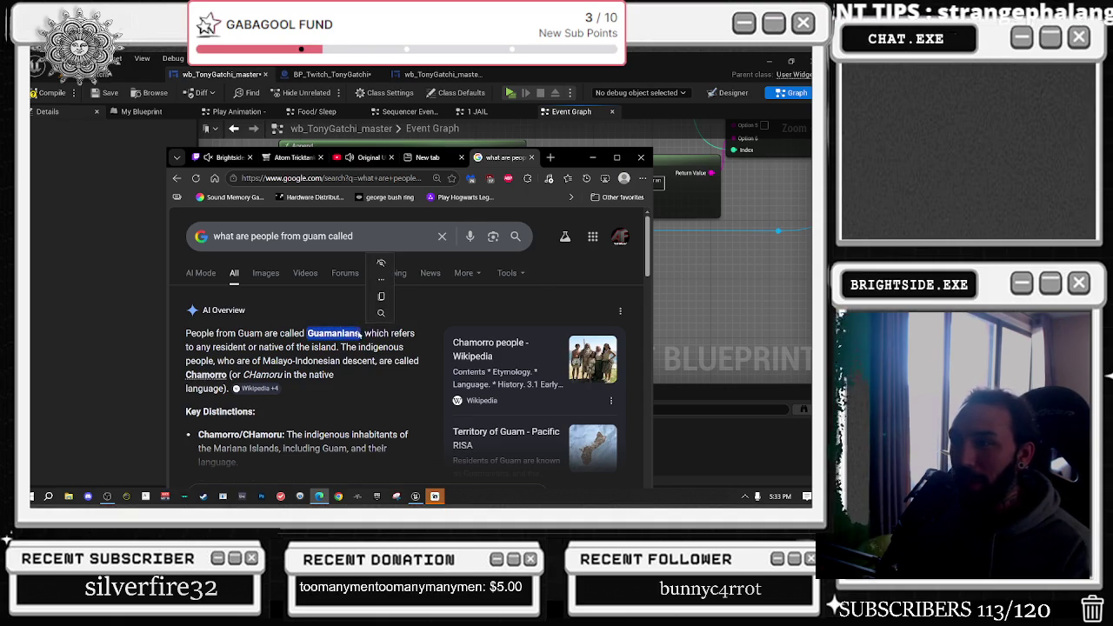
right_click(345, 335)
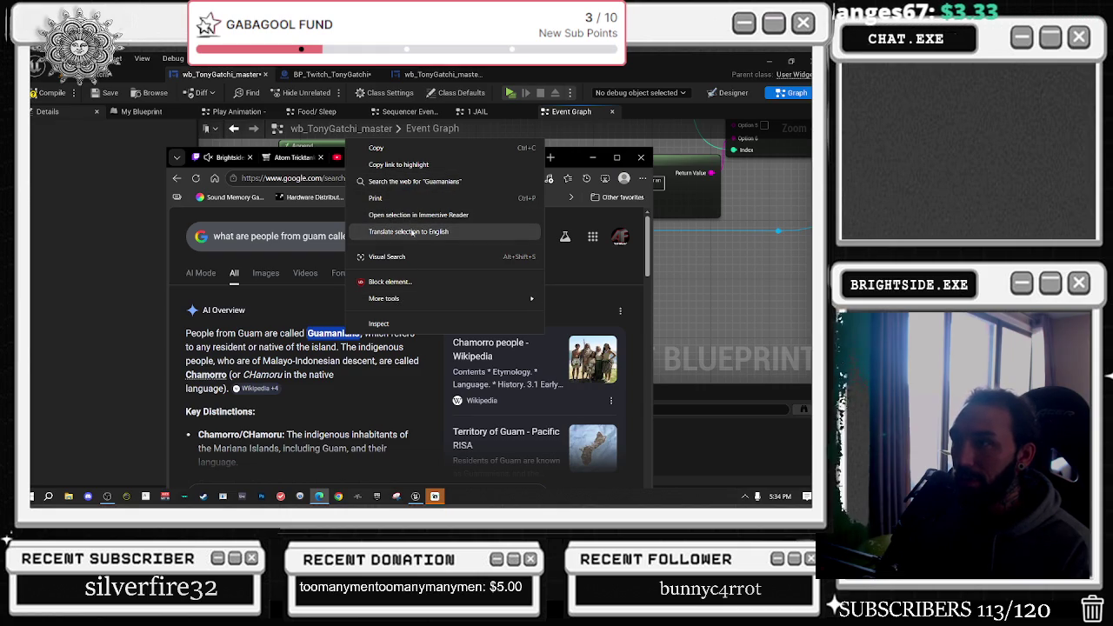
mouse_move(397, 303)
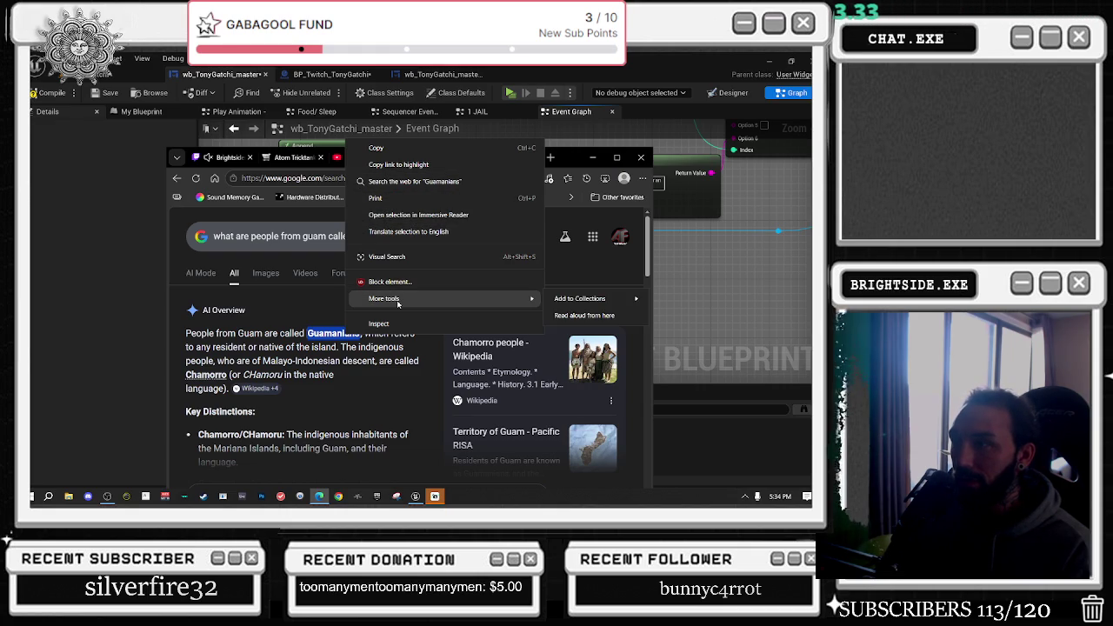
left_click(584, 314)
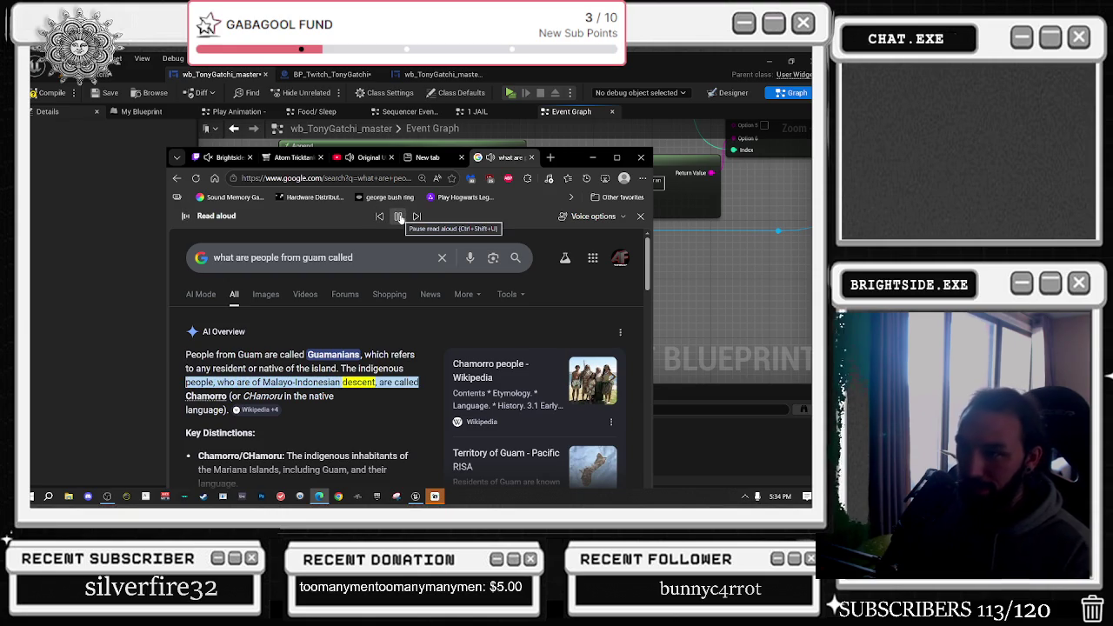
left_click(399, 217)
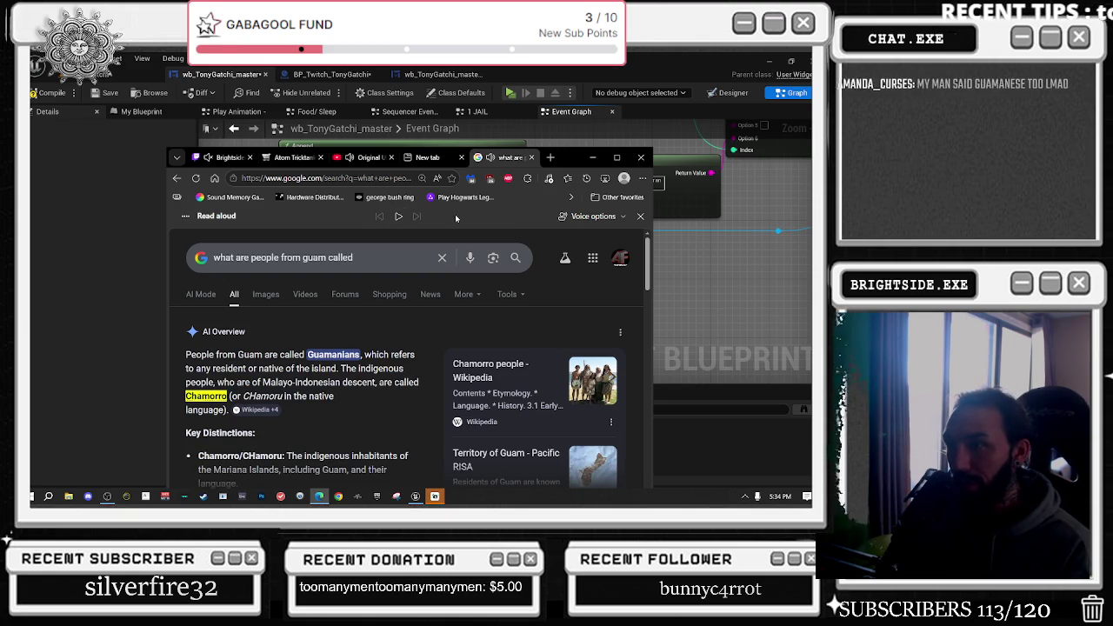
Close both browser tabs and return to the Unreal blueprint editor
left_click(531, 157)
left_click(531, 157)
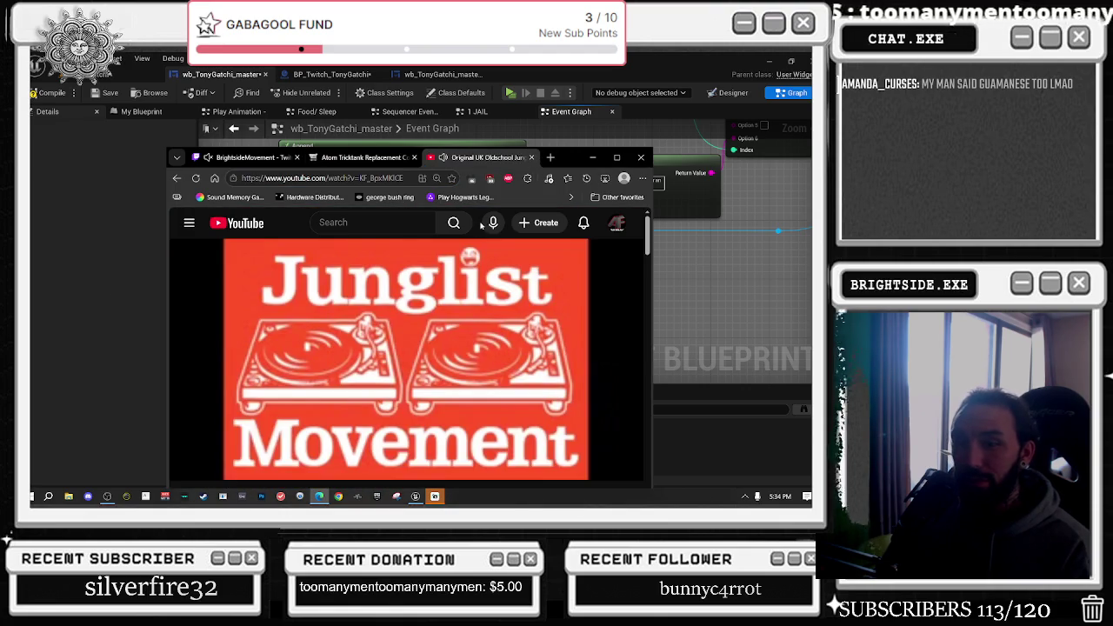
left_click(698, 334)
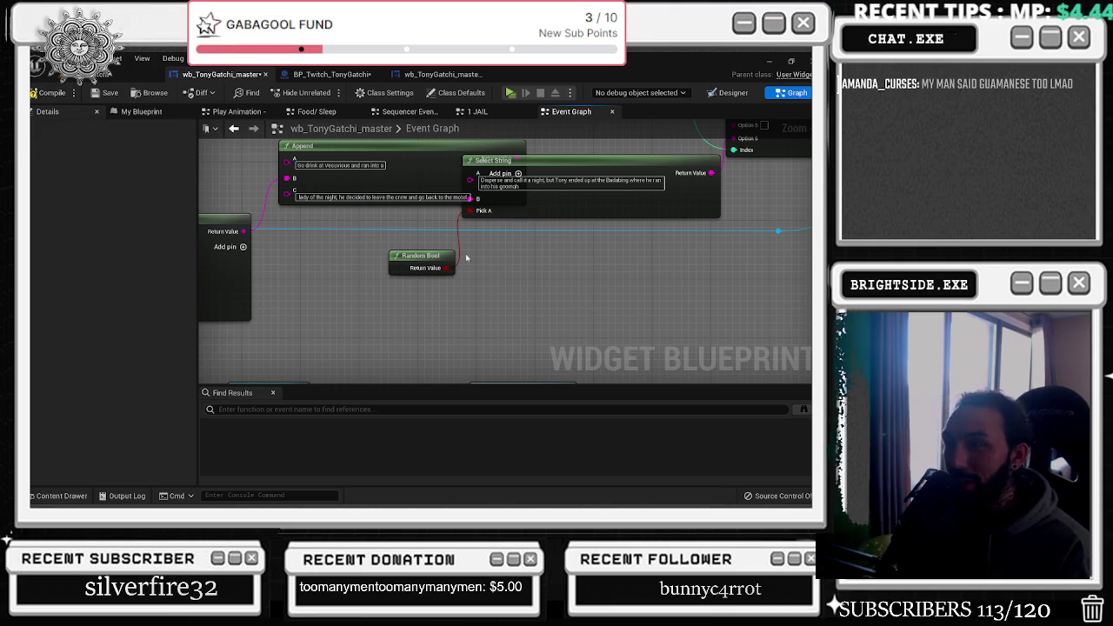
Reposition the Select node and nudge the Append node slightly up and right
scroll(485, 226, "down", 4)
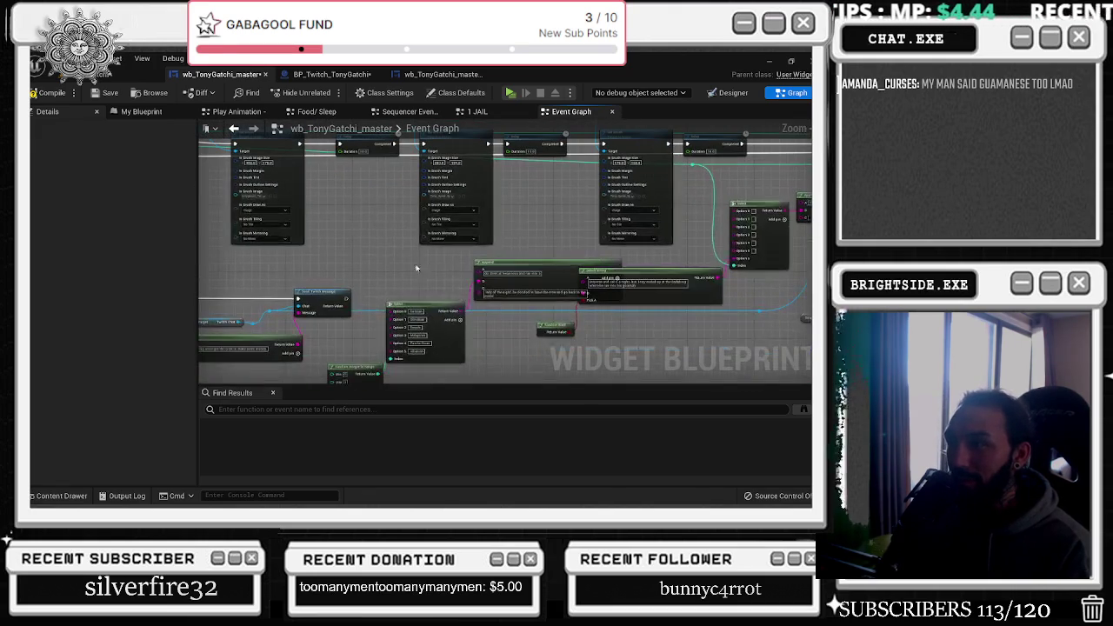
right_click(520, 282)
key("Escape")
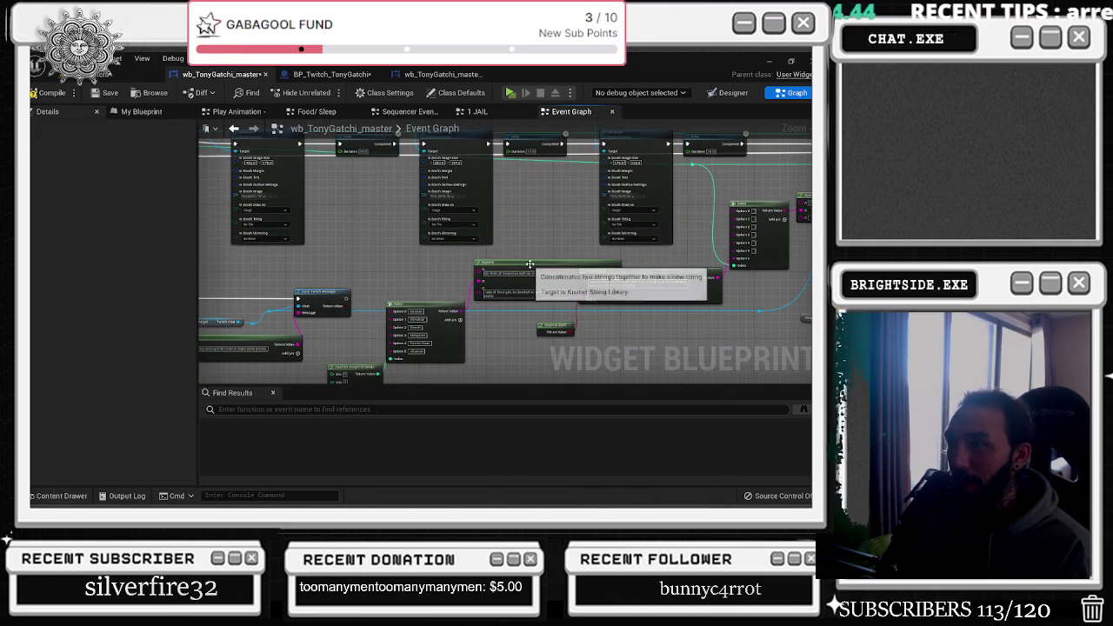
mouse_move(524, 264)
left_mouse_down()
mouse_move(520, 310)
mouse_move(521, 241)
left_mouse_up()
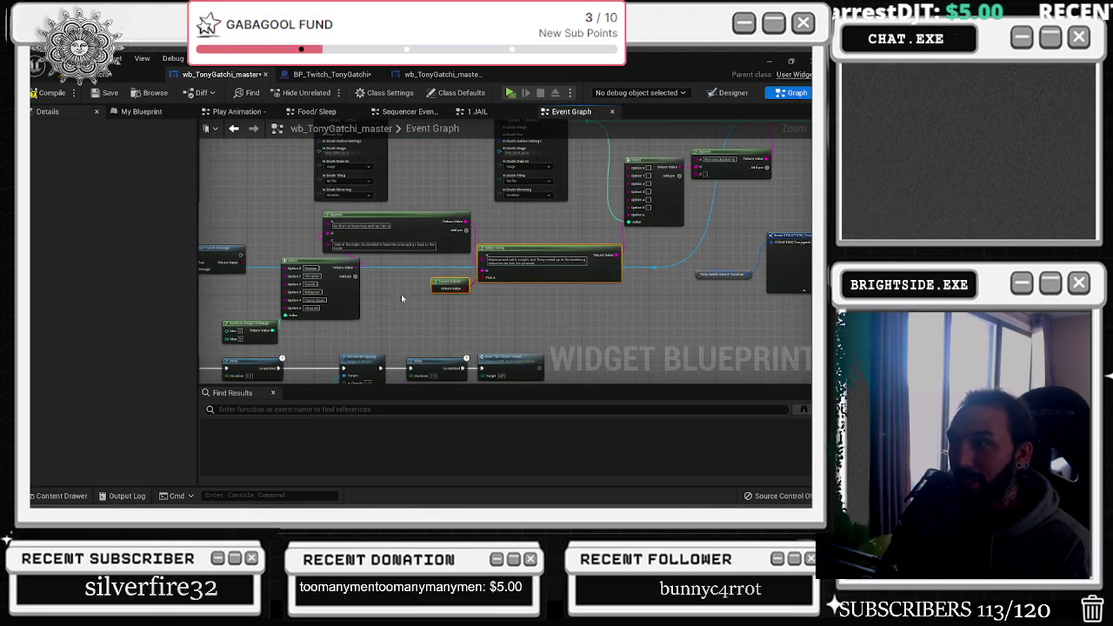
left_click_drag(402, 297, 548, 285)
left_click(478, 300)
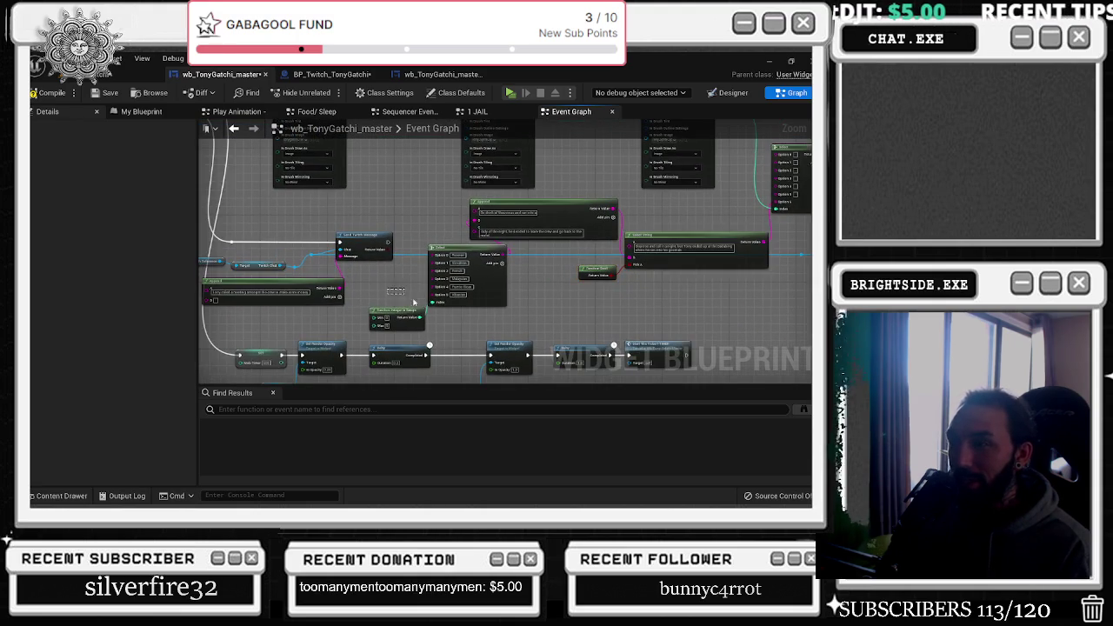
left_click_drag(556, 277, 423, 304)
left_click(462, 300)
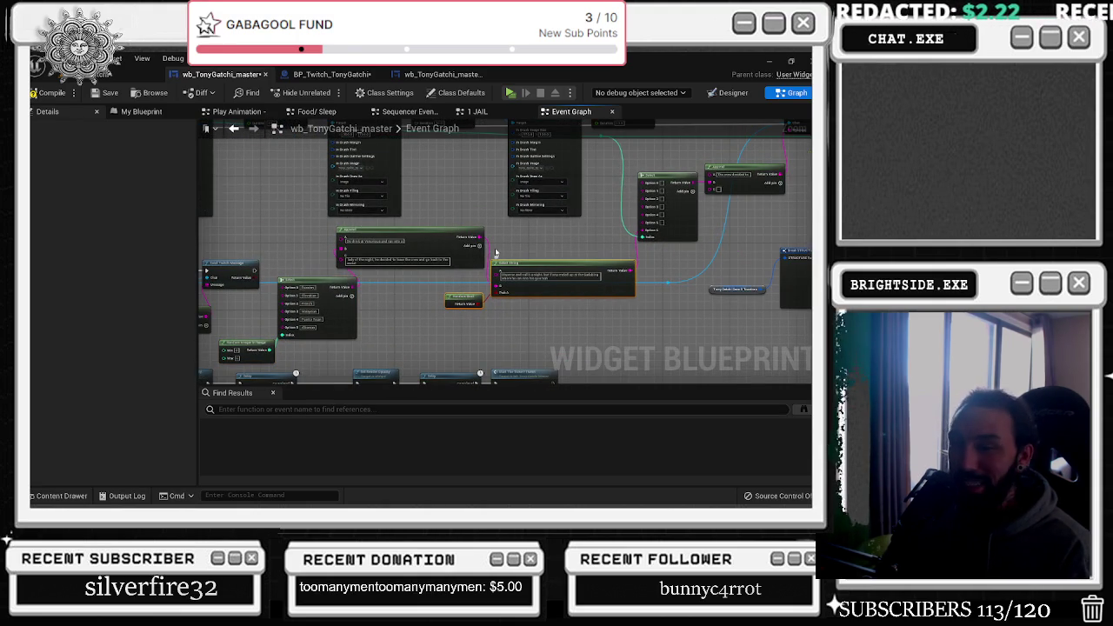
left_click_drag(459, 244, 474, 239)
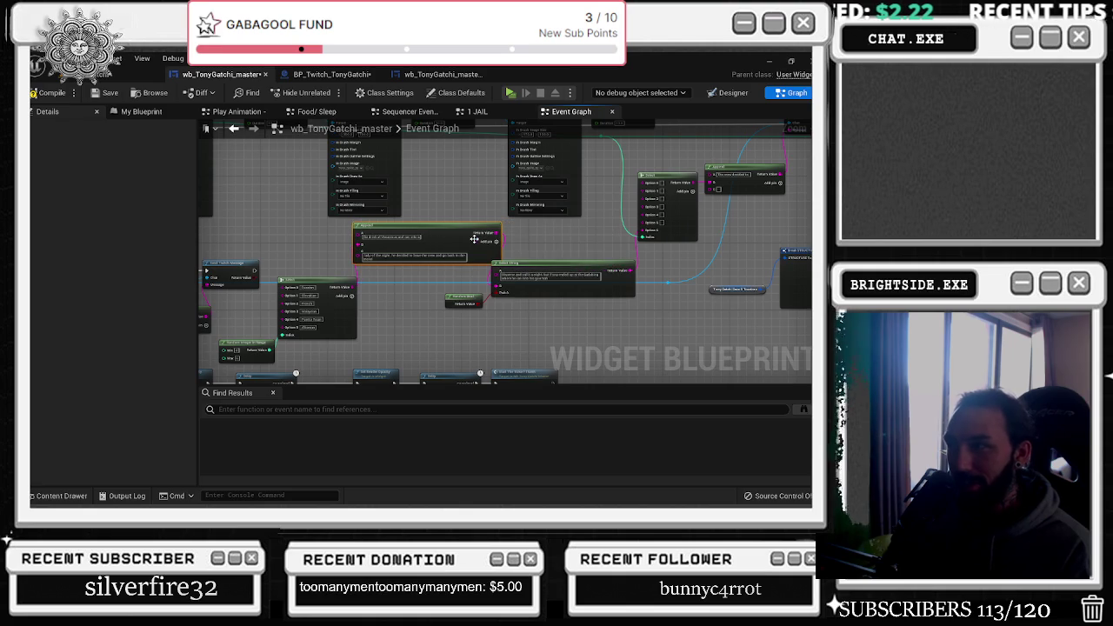
left_click_drag(651, 172, 488, 281)
Raise Select String about 70 px and nudge the Select, Append and Random Integer nodes into place
left_click(488, 281)
left_click_drag(511, 320, 566, 213)
left_click_drag(472, 307, 484, 246)
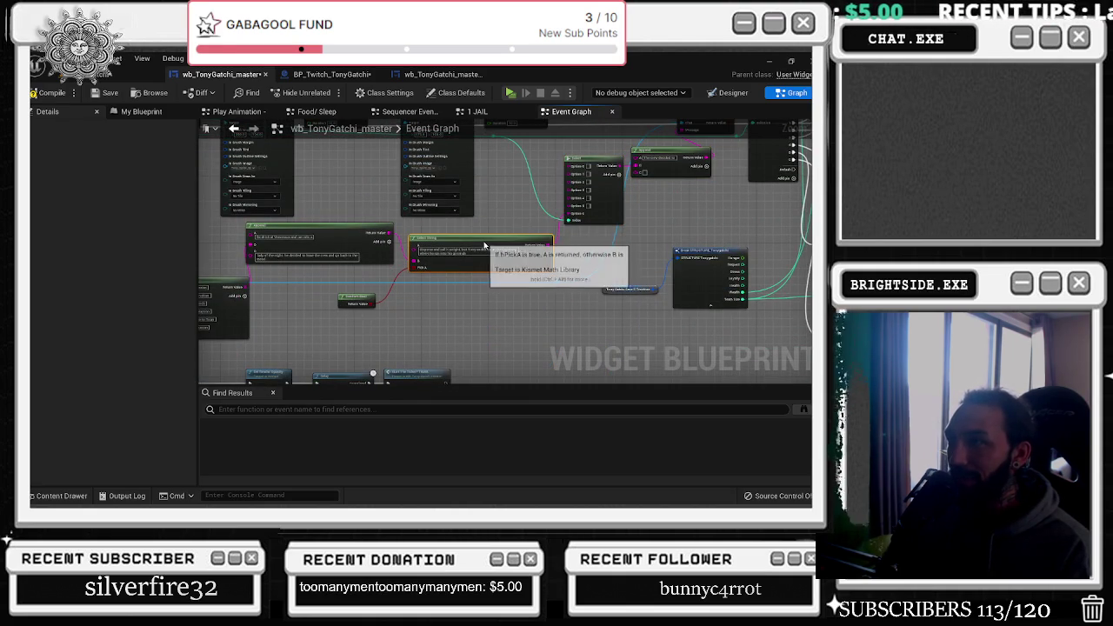
mouse_move(350, 222)
left_mouse_down()
mouse_move(390, 303)
mouse_move(449, 213)
mouse_move(513, 218)
mouse_move(606, 198)
left_mouse_up()
left_click(400, 262)
mouse_move(448, 269)
left_mouse_down()
mouse_move(433, 282)
mouse_move(433, 249)
left_mouse_up()
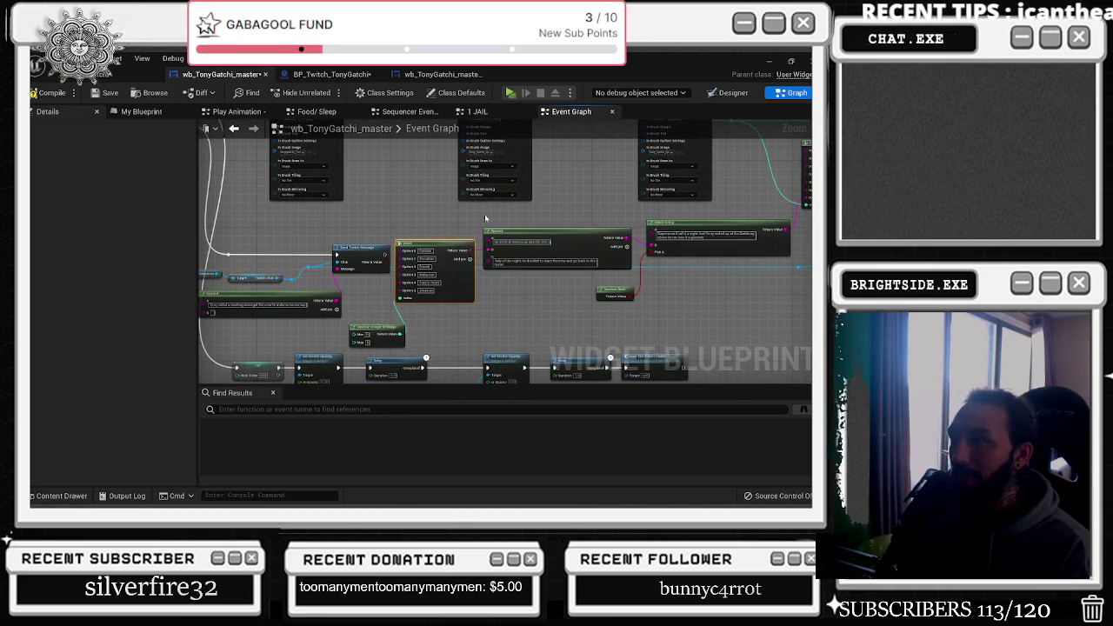
left_click(565, 237)
left_click_drag(566, 237, 571, 243)
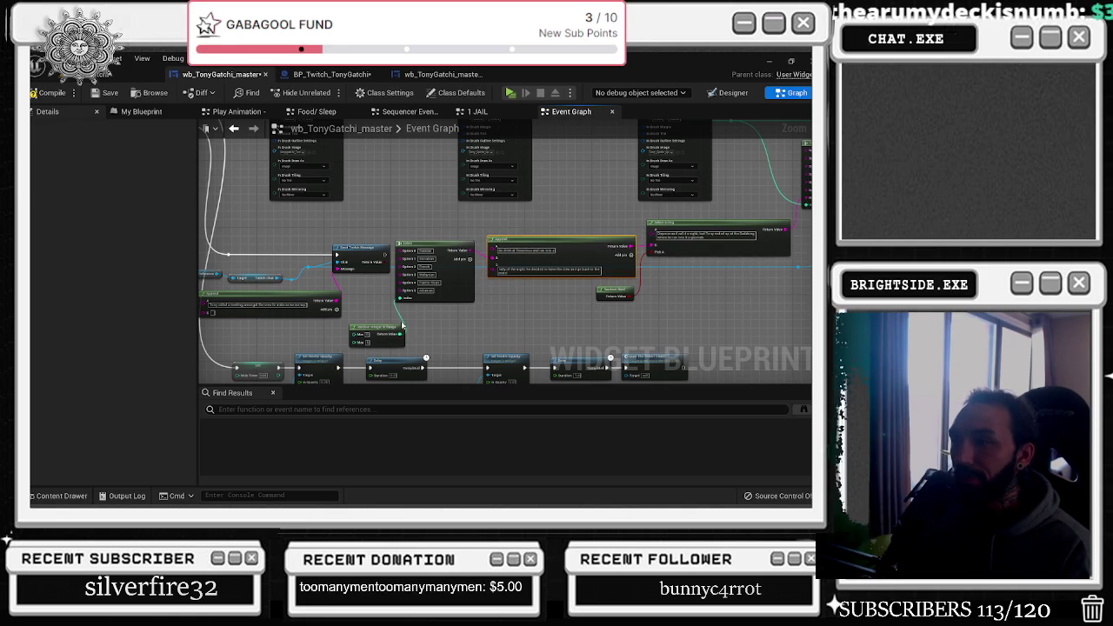
left_click_drag(398, 326, 384, 321)
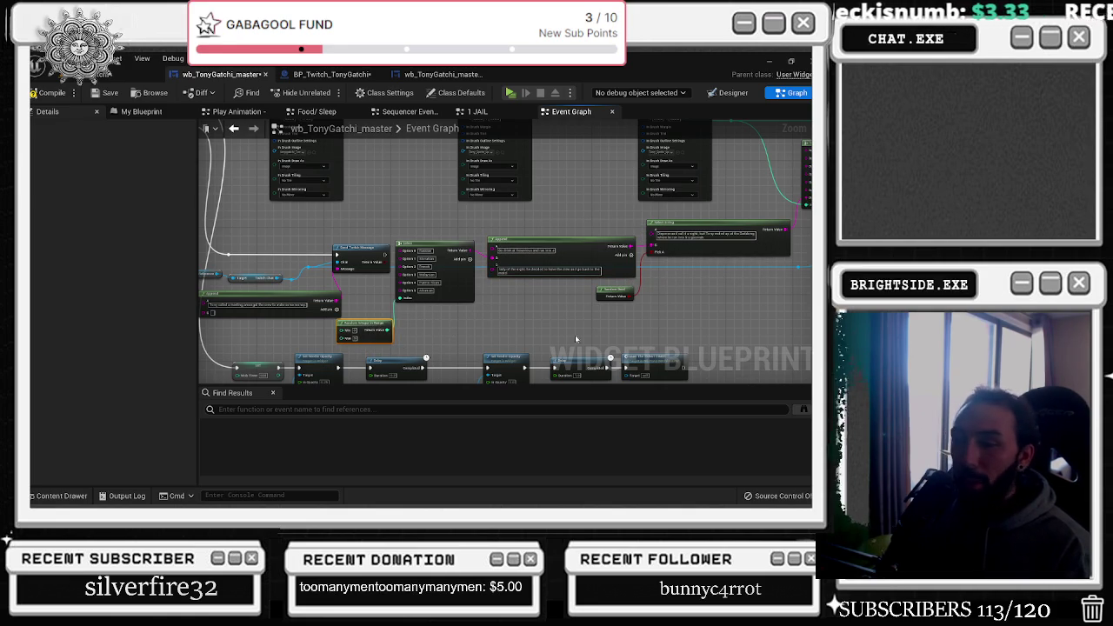
scroll(430, 287, "down", 5)
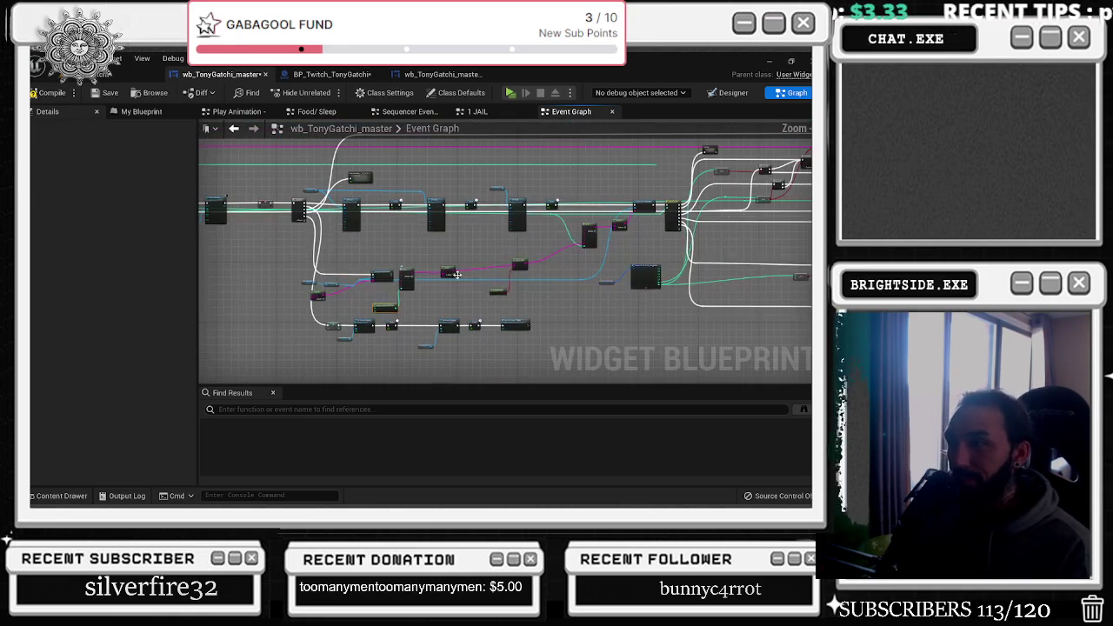
scroll(519, 261, "up", 5)
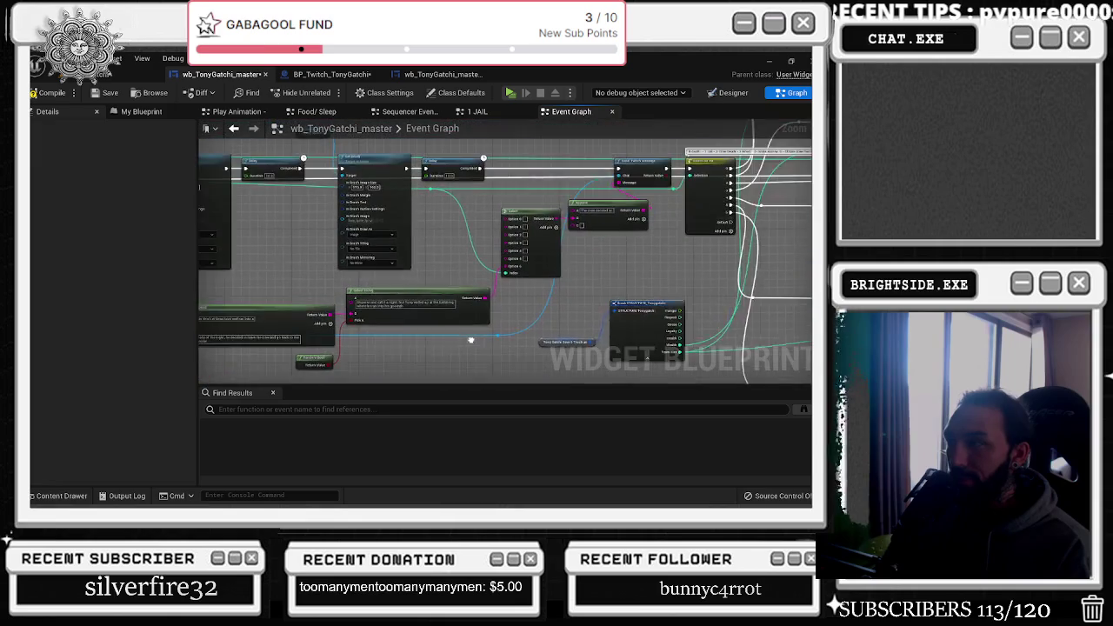
left_click_drag(466, 313, 403, 338)
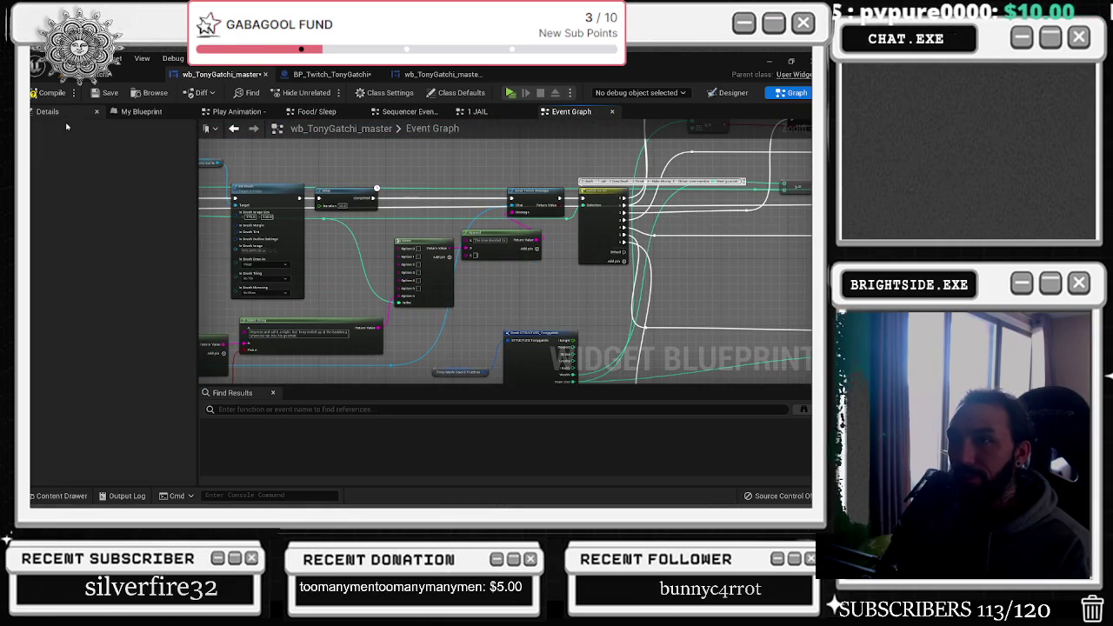
scroll(500, 251, "up", 3)
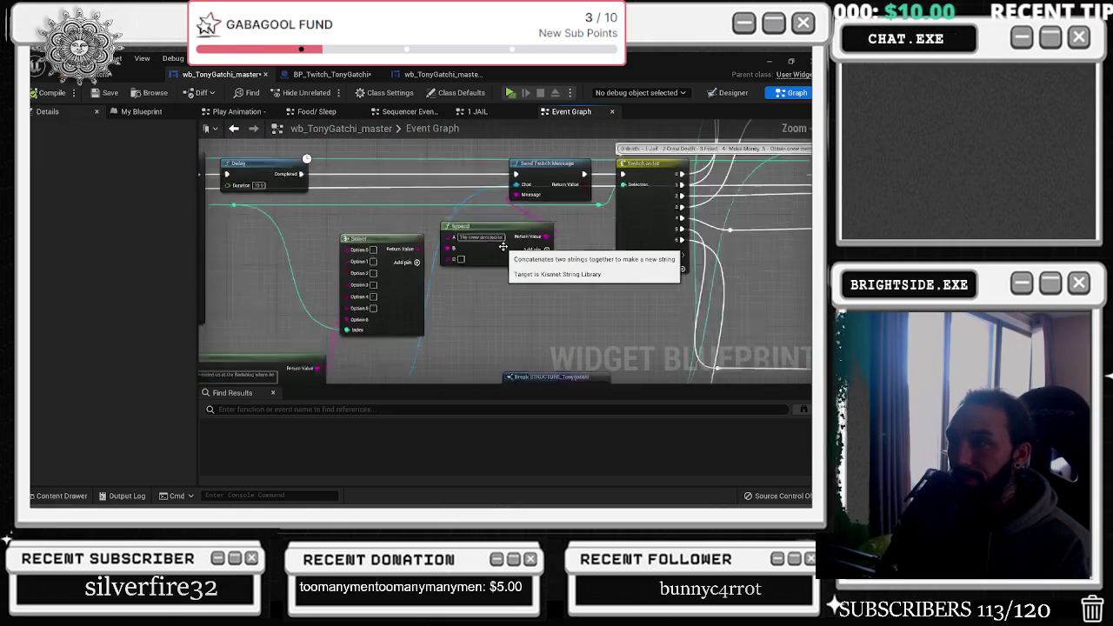
mouse_move(442, 321)
left_mouse_down()
mouse_move(773, 224)
mouse_move(564, 284)
mouse_move(904, 254)
mouse_move(925, 215)
mouse_move(663, 238)
mouse_move(549, 269)
left_mouse_up()
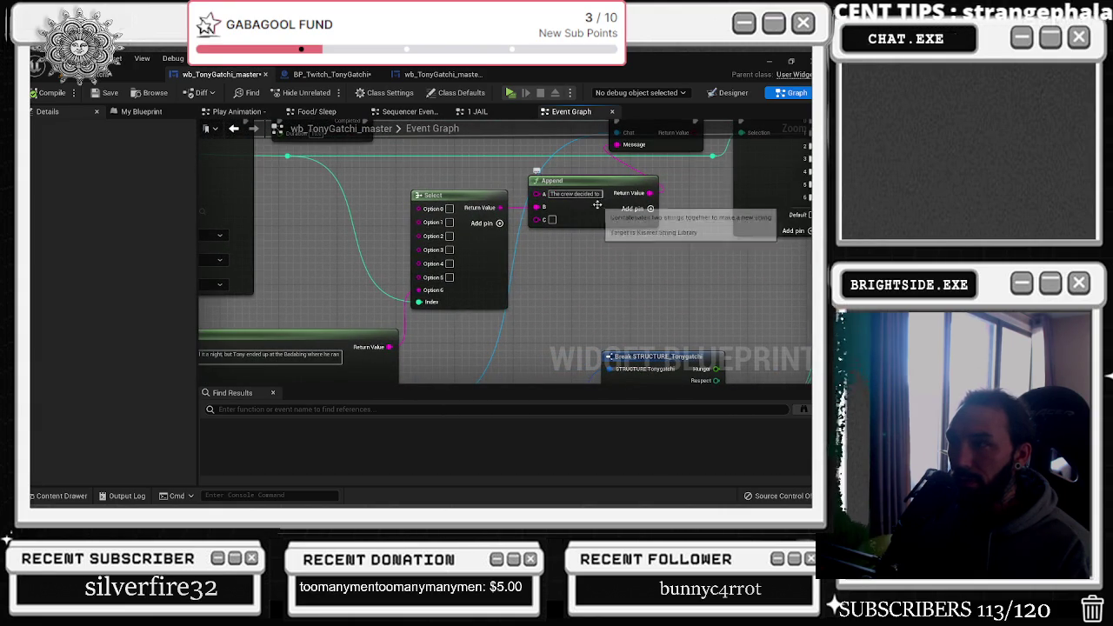
mouse_move(620, 219)
left_mouse_down()
mouse_move(427, 299)
mouse_move(450, 298)
left_mouse_up()
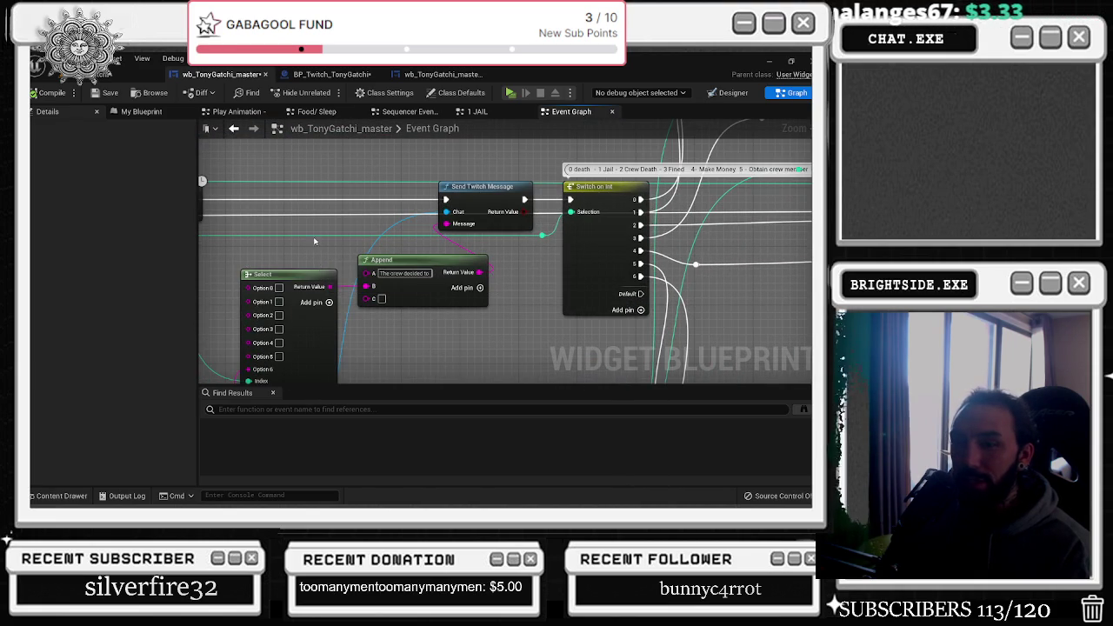
left_click_drag(326, 242, 357, 231)
mouse_move(295, 305)
left_mouse_down()
mouse_move(360, 325)
mouse_move(226, 319)
left_mouse_up()
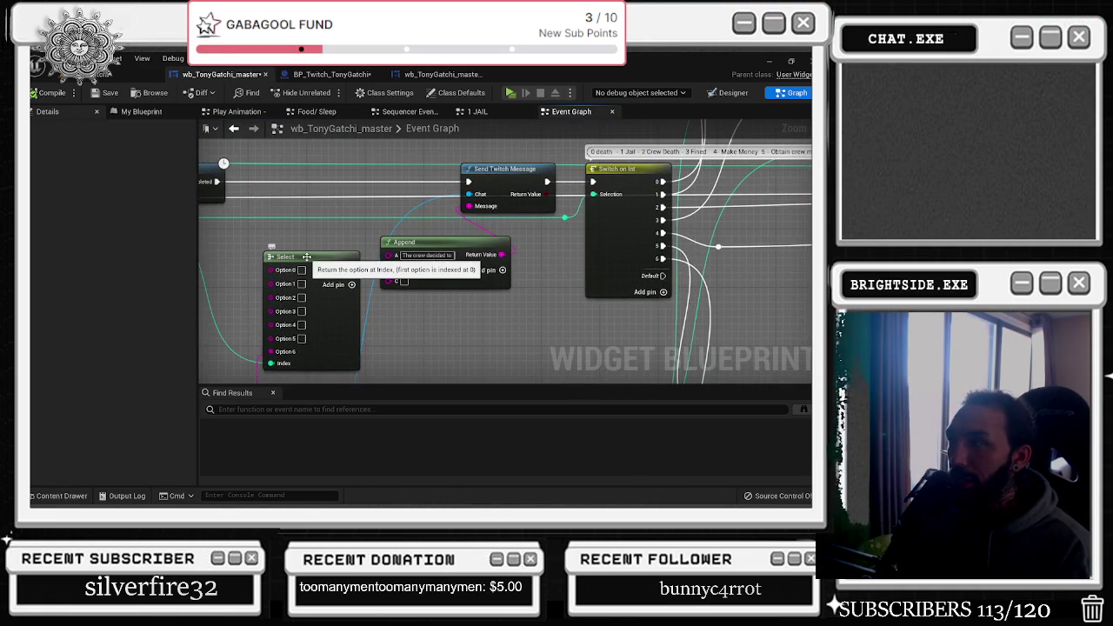
scroll(306, 256, "down", 1)
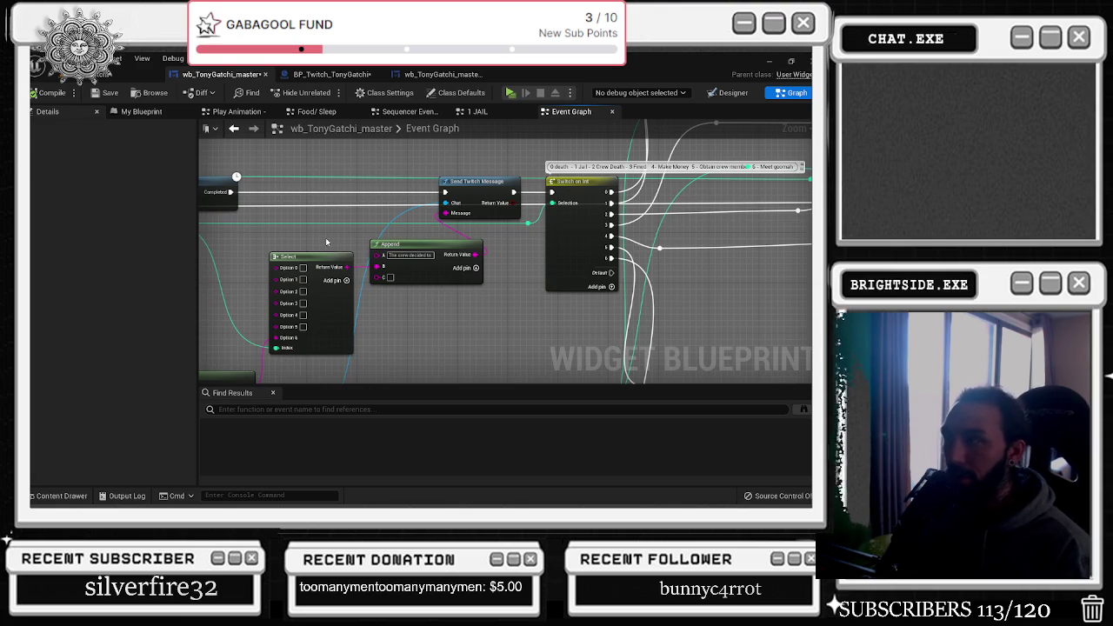
mouse_move(327, 242)
left_mouse_down()
mouse_move(376, 242)
mouse_move(467, 216)
left_mouse_up()
scroll(467, 216, "down", 1)
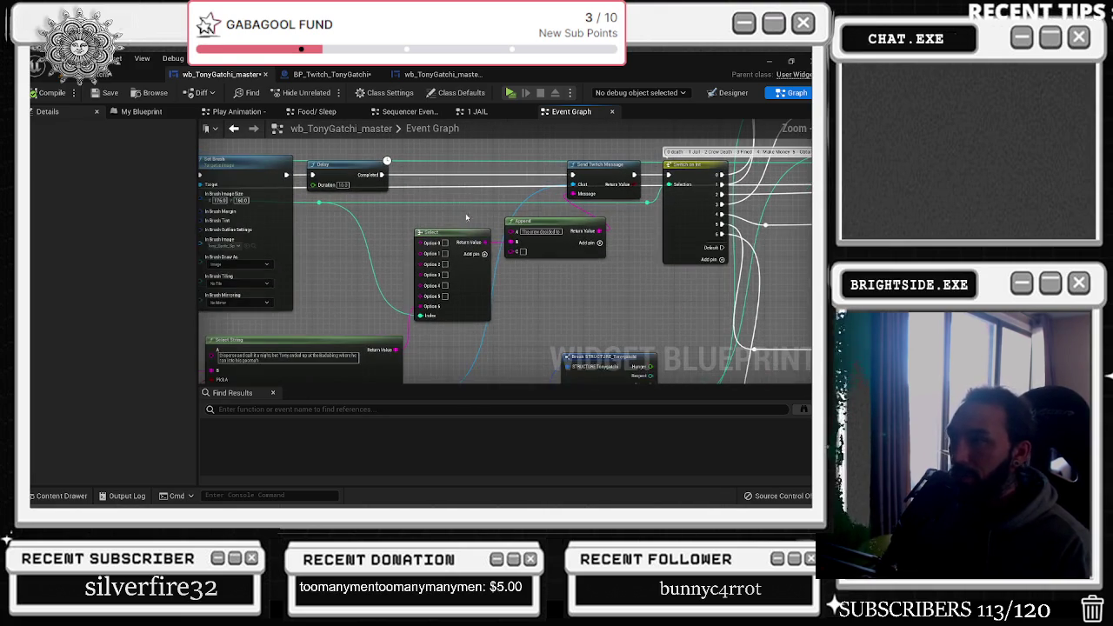
scroll(600, 228, "down", 5)
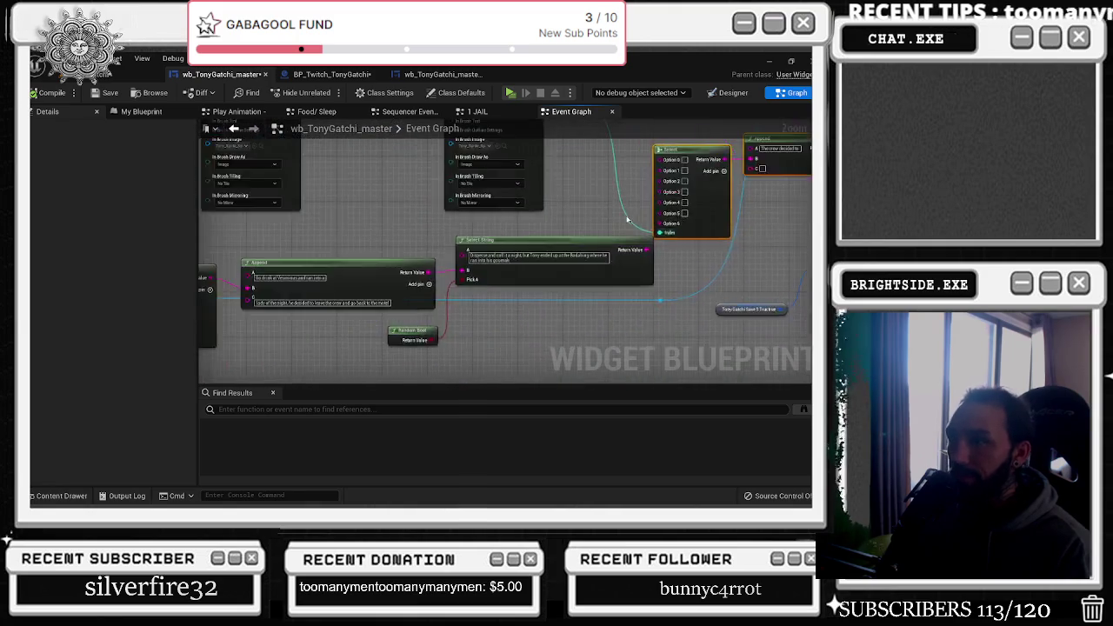
left_click_drag(604, 228, 569, 247)
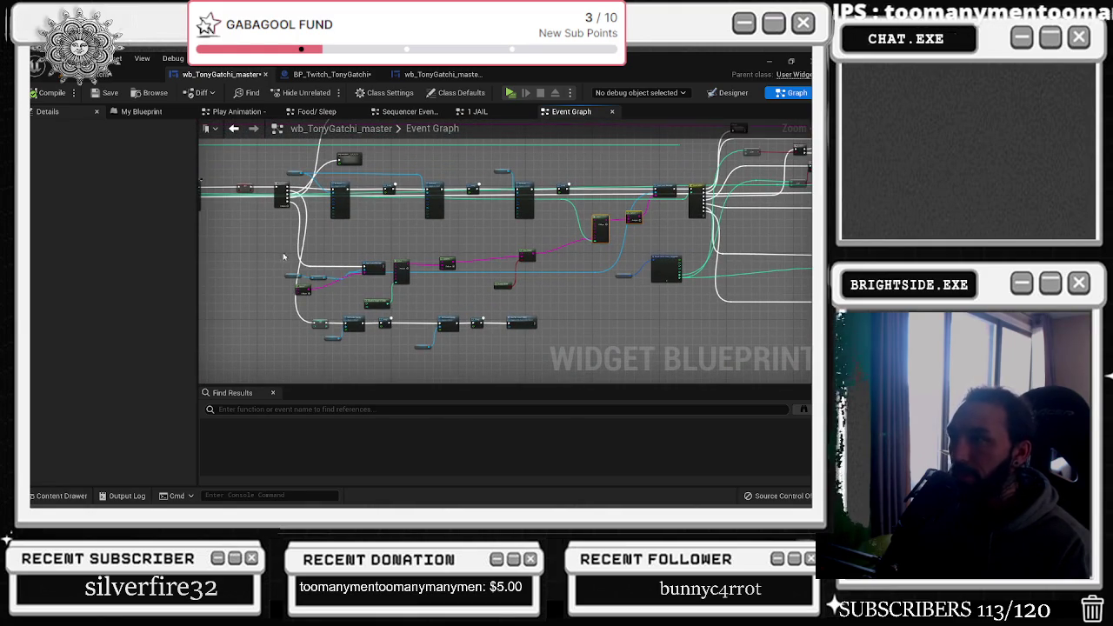
Nudge the Sequence node left and move the play animation node further left
left_click_drag(266, 248, 547, 336)
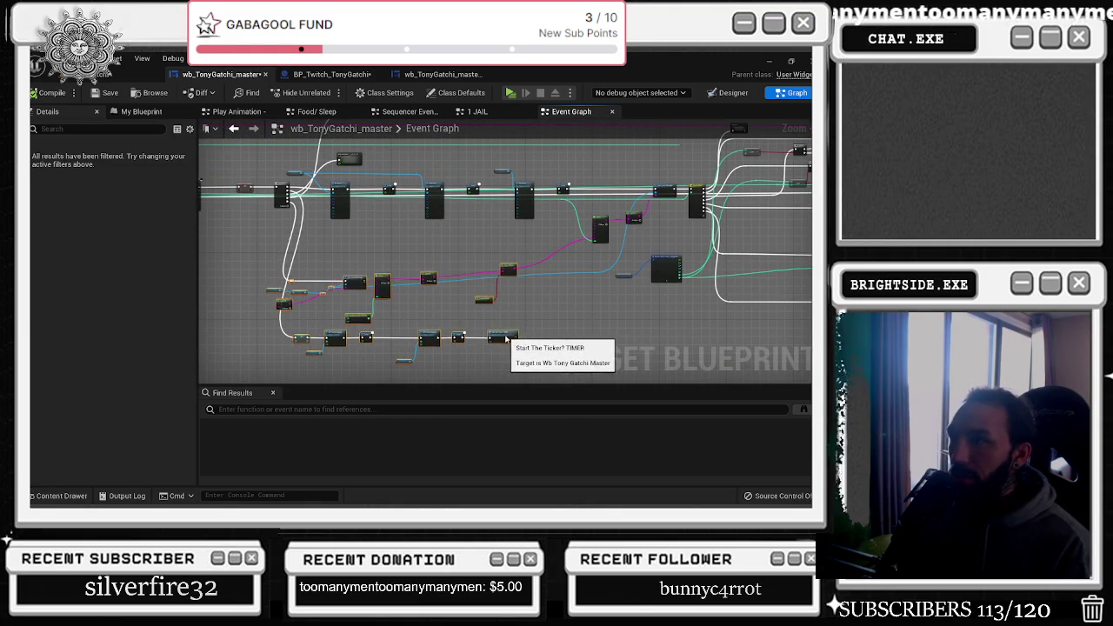
scroll(537, 282, "up", 1)
left_click_drag(537, 282, 547, 318)
left_click_drag(449, 255, 439, 259)
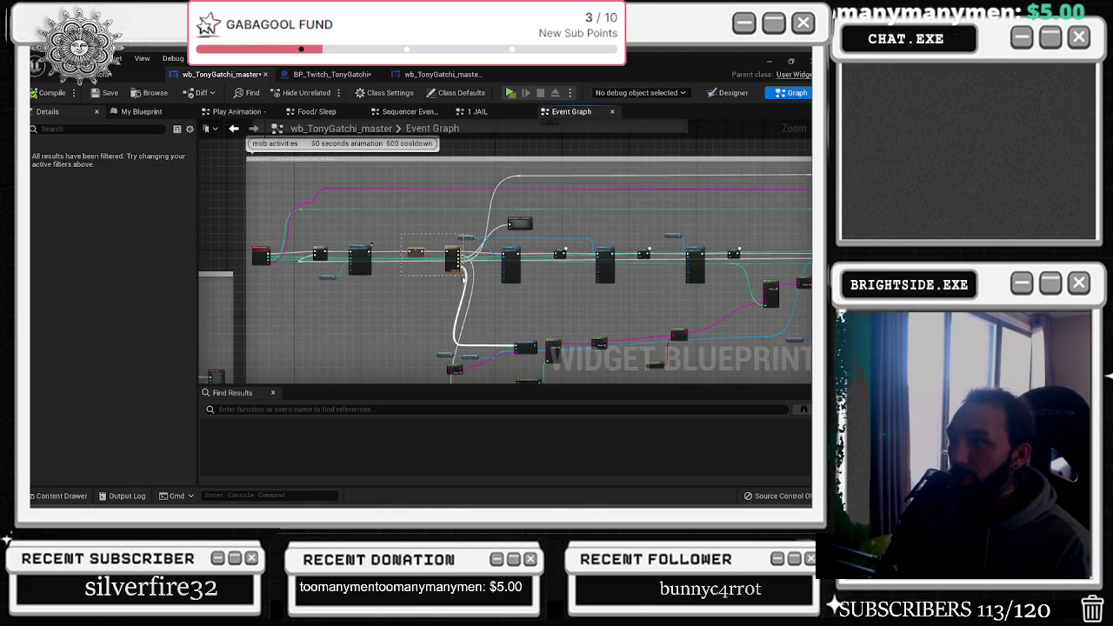
scroll(424, 258, "up", 5)
left_click(367, 252)
mouse_move(694, 244)
left_mouse_down()
mouse_move(485, 231)
mouse_move(499, 350)
mouse_move(592, 411)
left_mouse_up()
left_click(519, 238)
left_click_drag(463, 251, 299, 230)
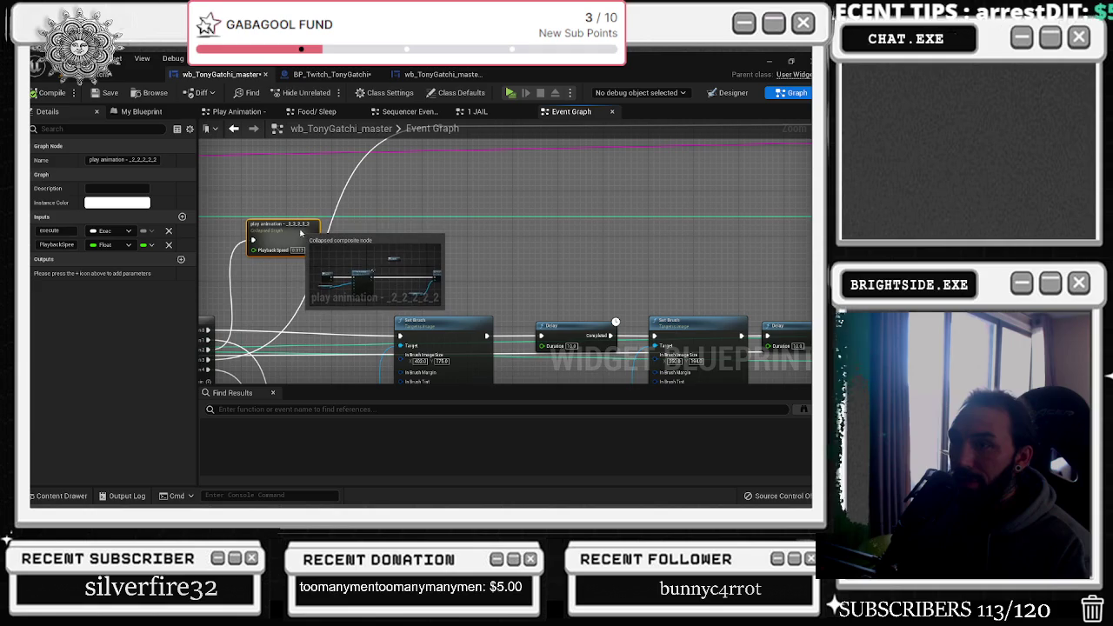
scroll(383, 284, "down", 5)
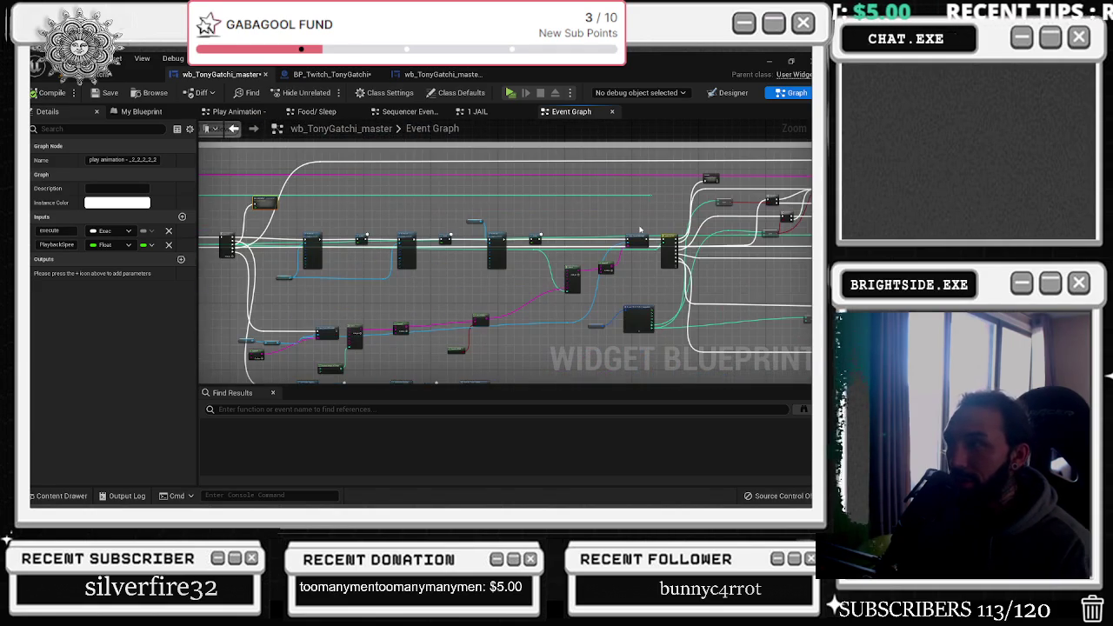
Follow the wire to Send Twitch Message and the Switch on Int with its seven outcomes
left_click_drag(651, 214, 487, 229)
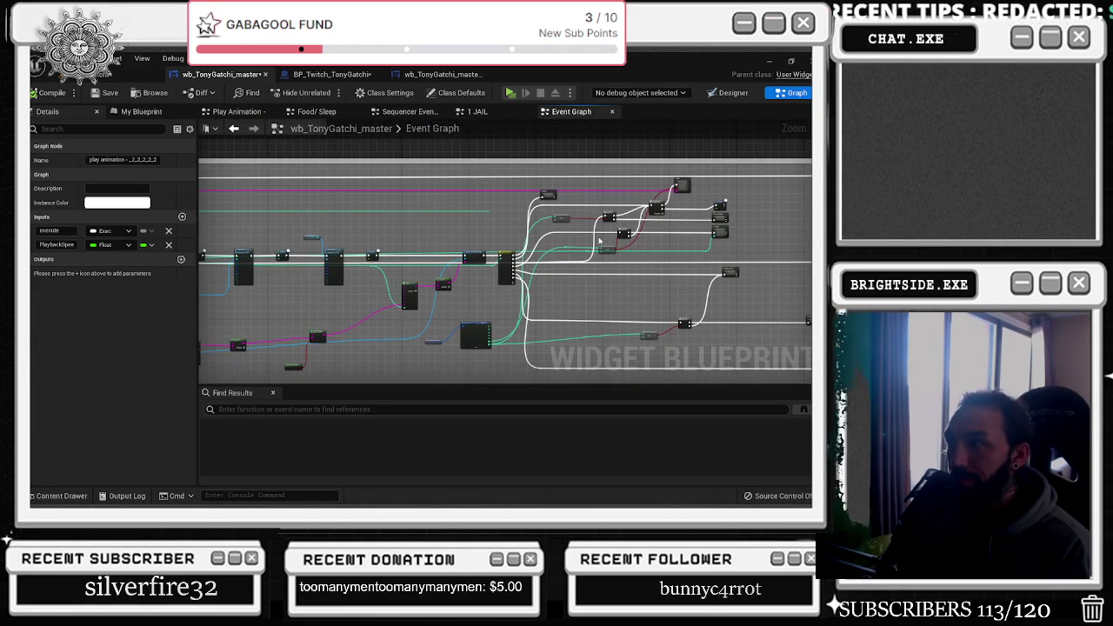
scroll(599, 241, "up", 5)
left_click(618, 242)
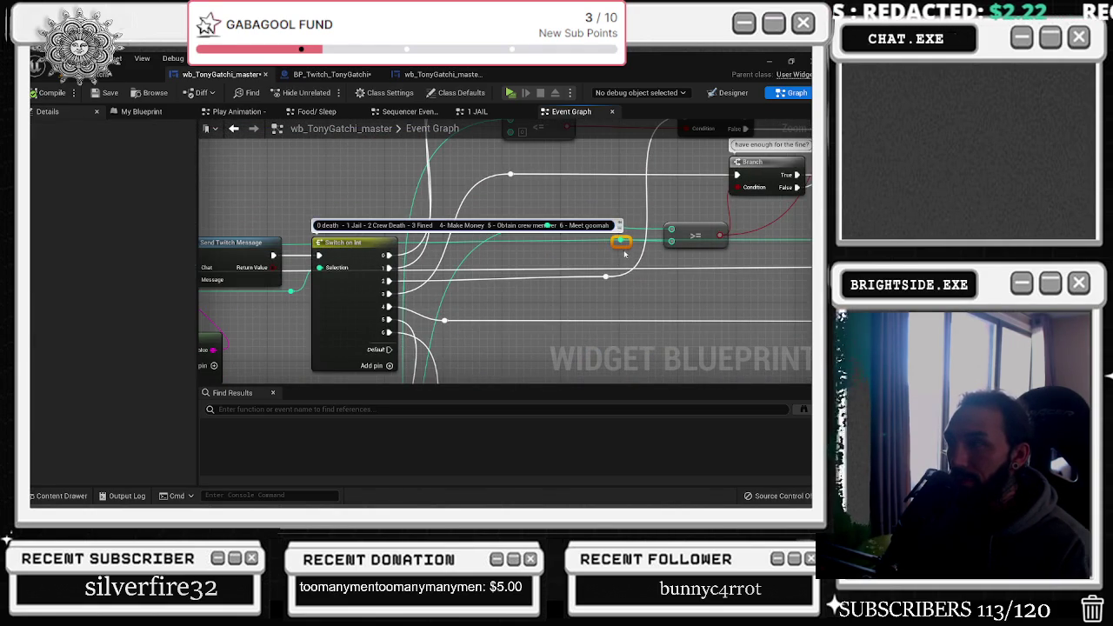
mouse_move(607, 246)
left_mouse_down()
mouse_move(402, 303)
mouse_move(346, 367)
mouse_move(393, 388)
left_mouse_up()
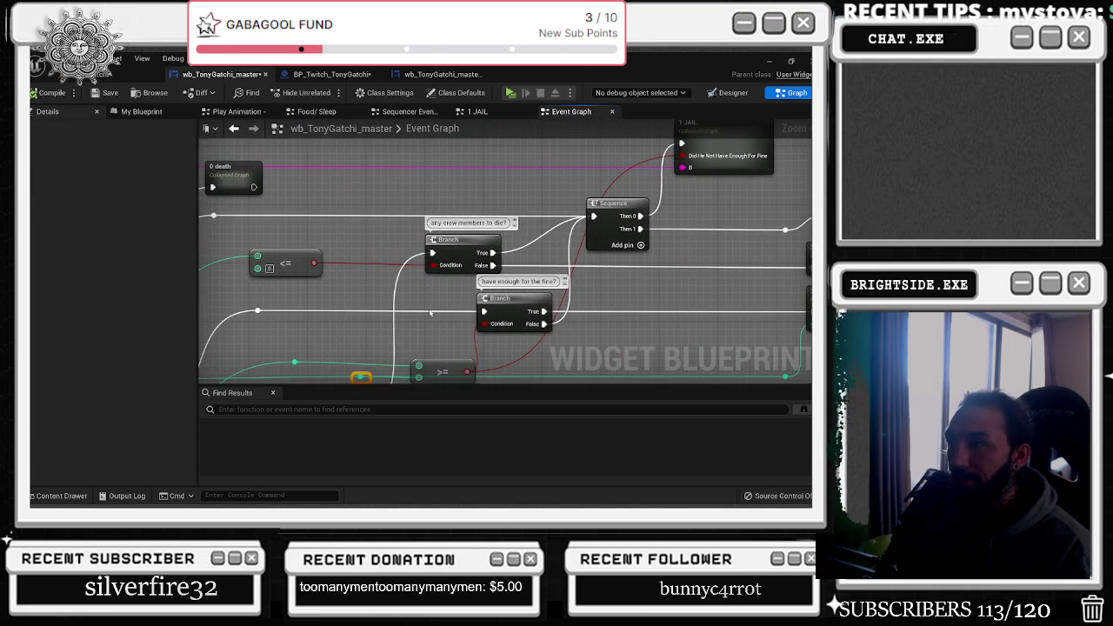
scroll(434, 308, "down", 2)
mouse_move(434, 308)
left_mouse_down()
mouse_move(459, 326)
mouse_move(806, 221)
left_mouse_up()
left_click_drag(553, 280, 578, 258)
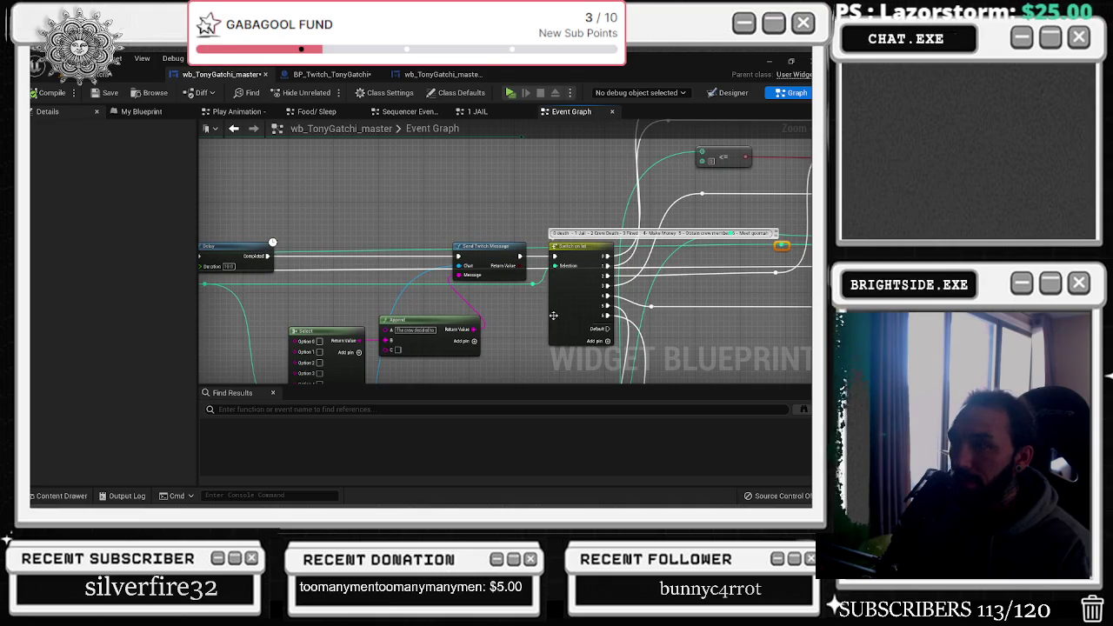
Zoom and pan the Event Graph to center the Select String node
scroll(559, 313, "down", 2)
scroll(506, 270, "down", 2)
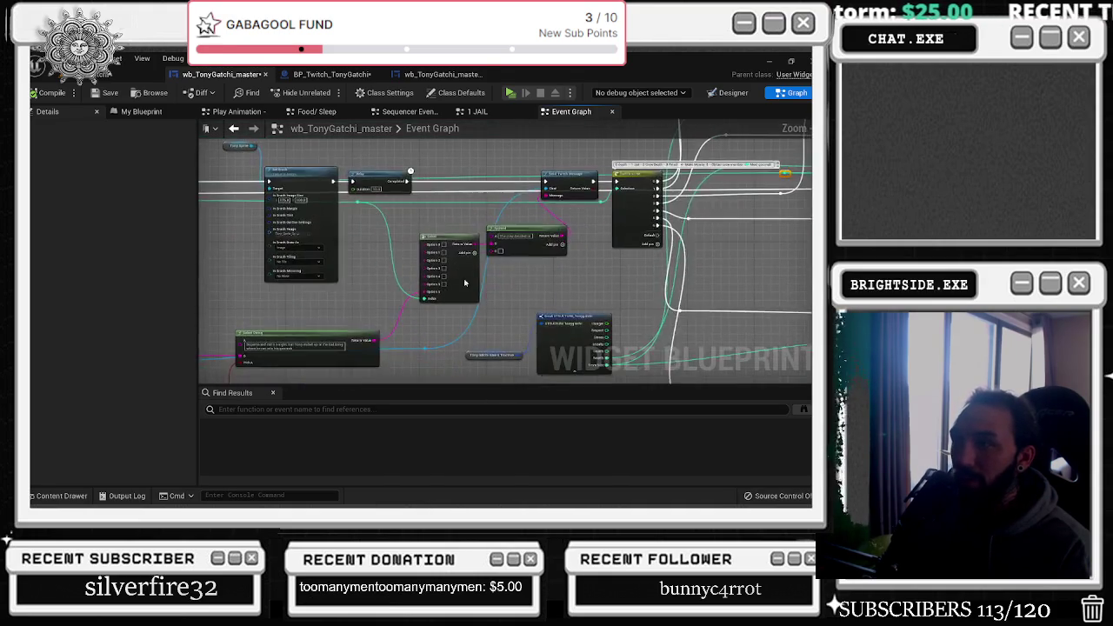
scroll(506, 271, "up", 3)
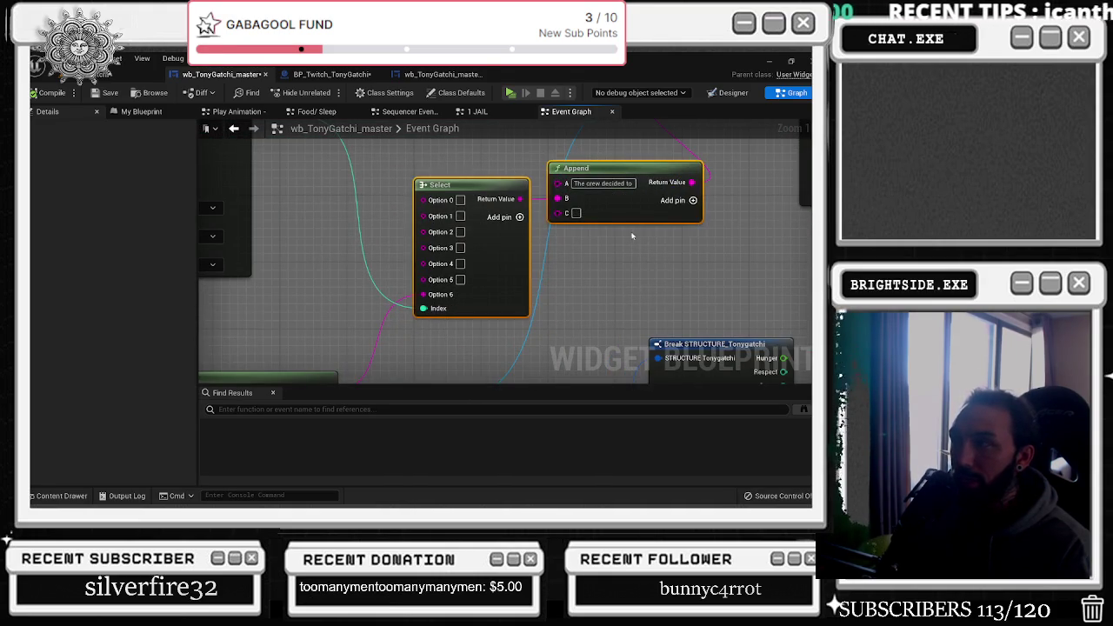
scroll(565, 270, "down", 2)
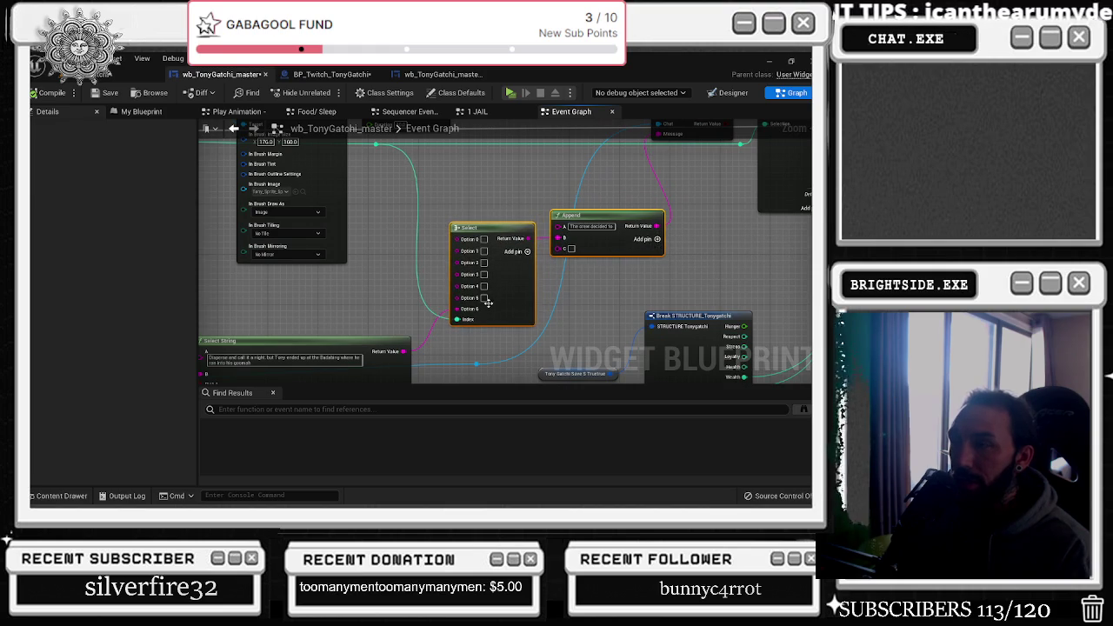
mouse_move(404, 307)
left_mouse_down()
mouse_move(526, 288)
mouse_move(555, 301)
mouse_move(533, 302)
left_mouse_up()
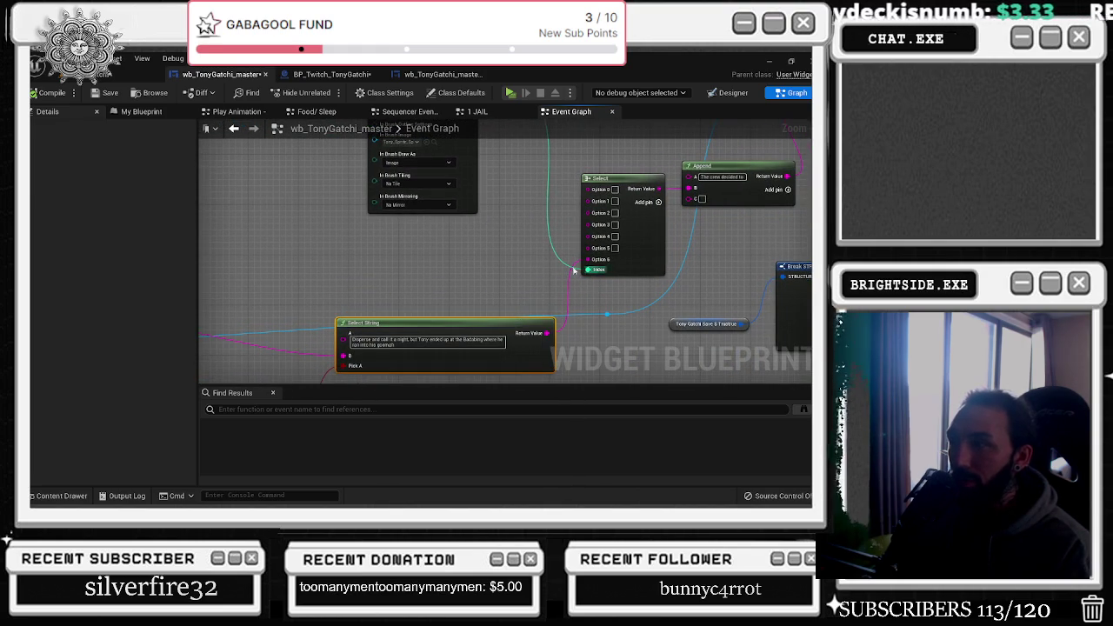
left_click(491, 258)
scroll(543, 214, "down", 5)
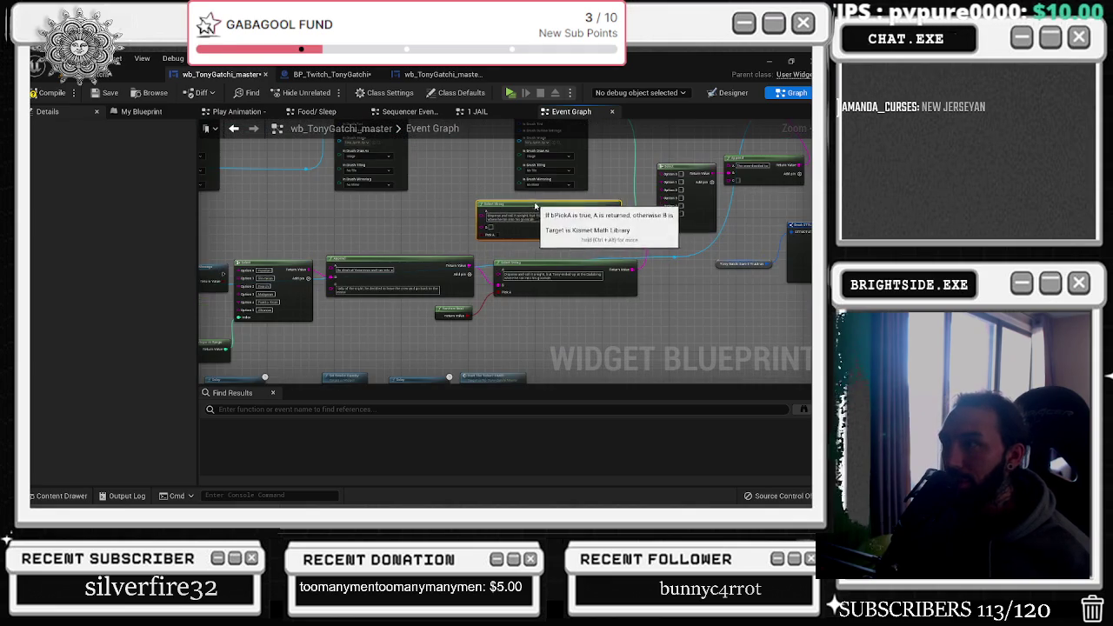
scroll(562, 250, "up", 5)
scroll(563, 250, "up", 2)
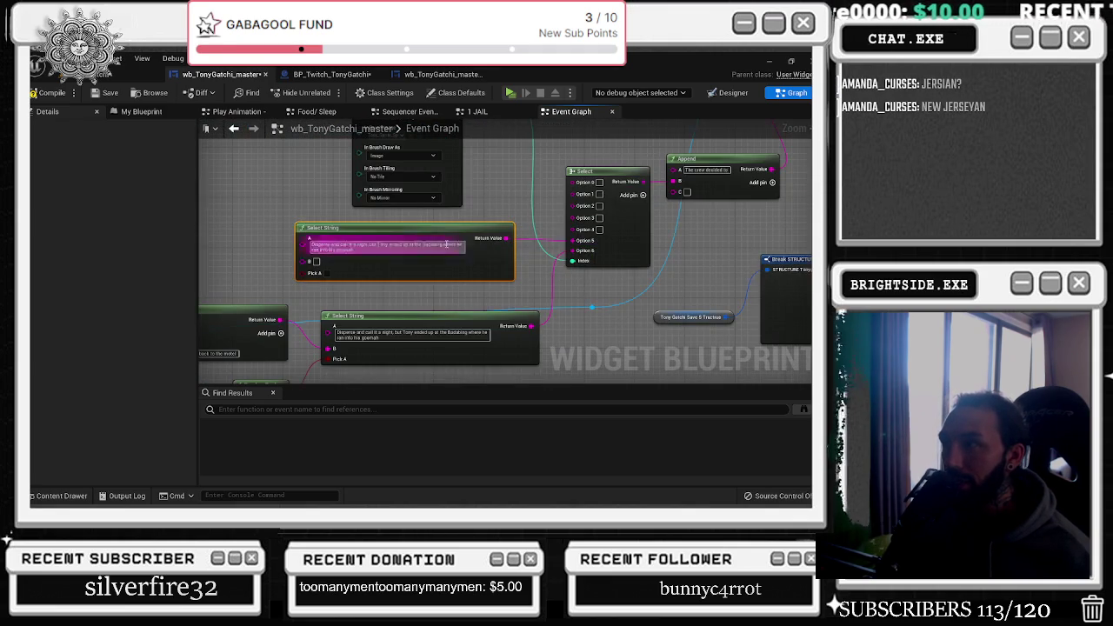
scroll(448, 245, "up", 2)
mouse_move(442, 238)
left_mouse_down()
mouse_move(349, 300)
mouse_move(479, 272)
left_mouse_up()
Change the Select String's A text to 'recruit some new blood' and shift the node right
left_click(426, 299)
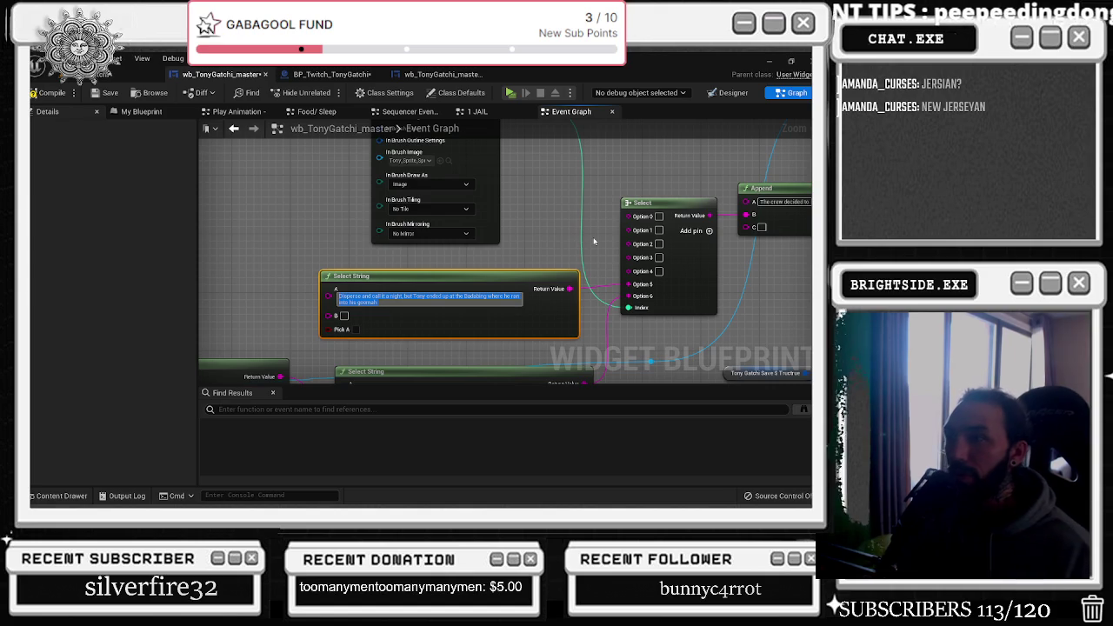
key("BackSpace")
type("ruit")
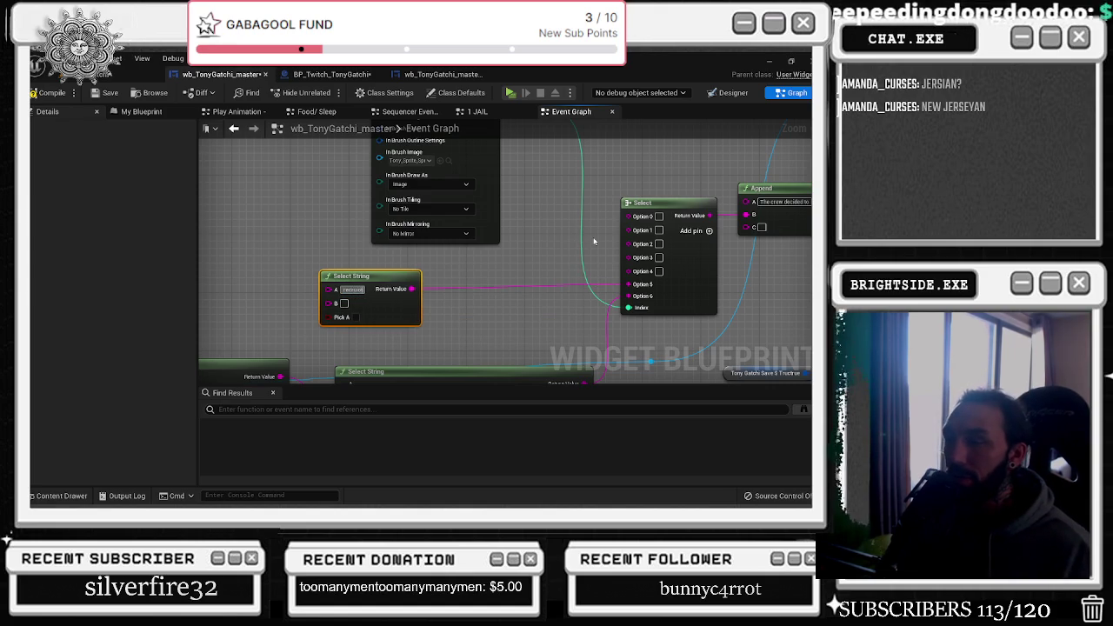
type(" some new blood")
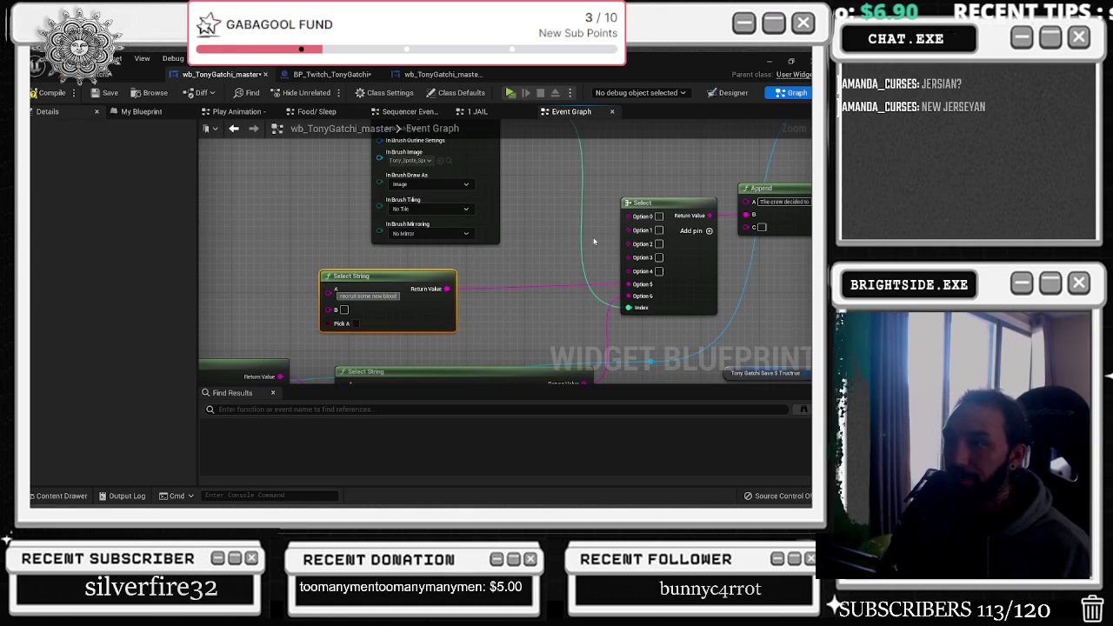
left_click_drag(426, 281, 463, 282)
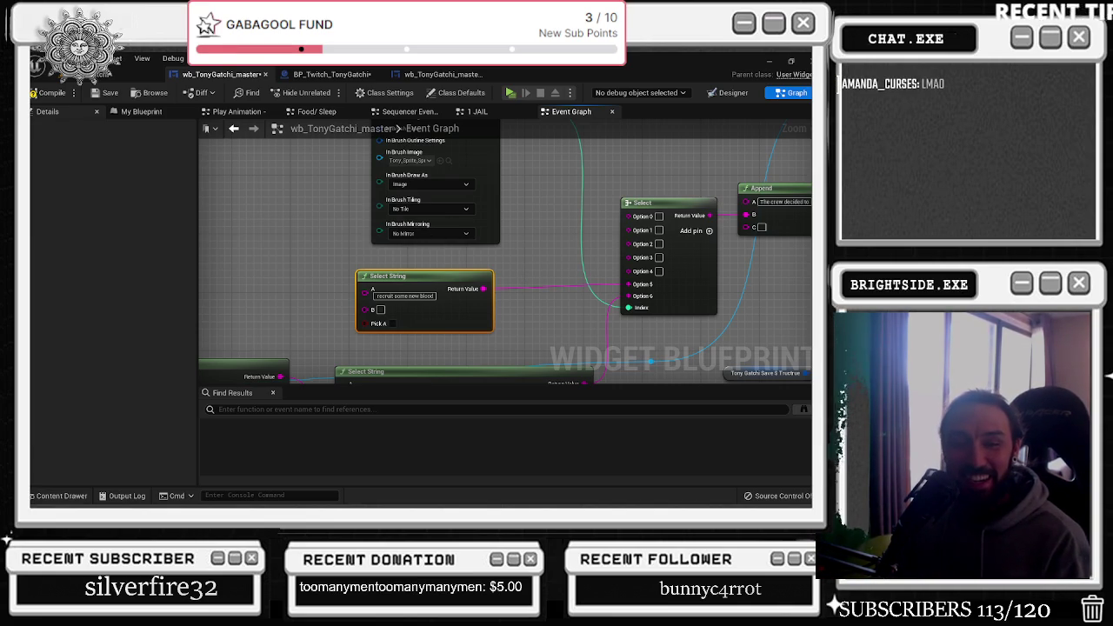
key("alt+Tab")
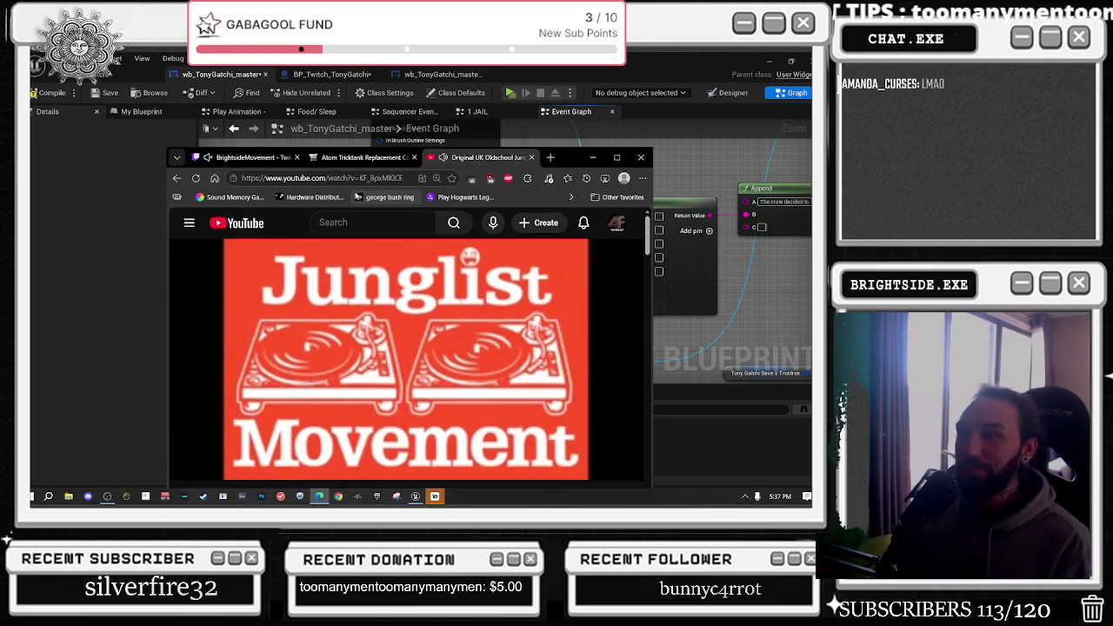
Read Google's answer that people from NJ are called New Jerseyans, then return to Unreal
left_click(592, 157)
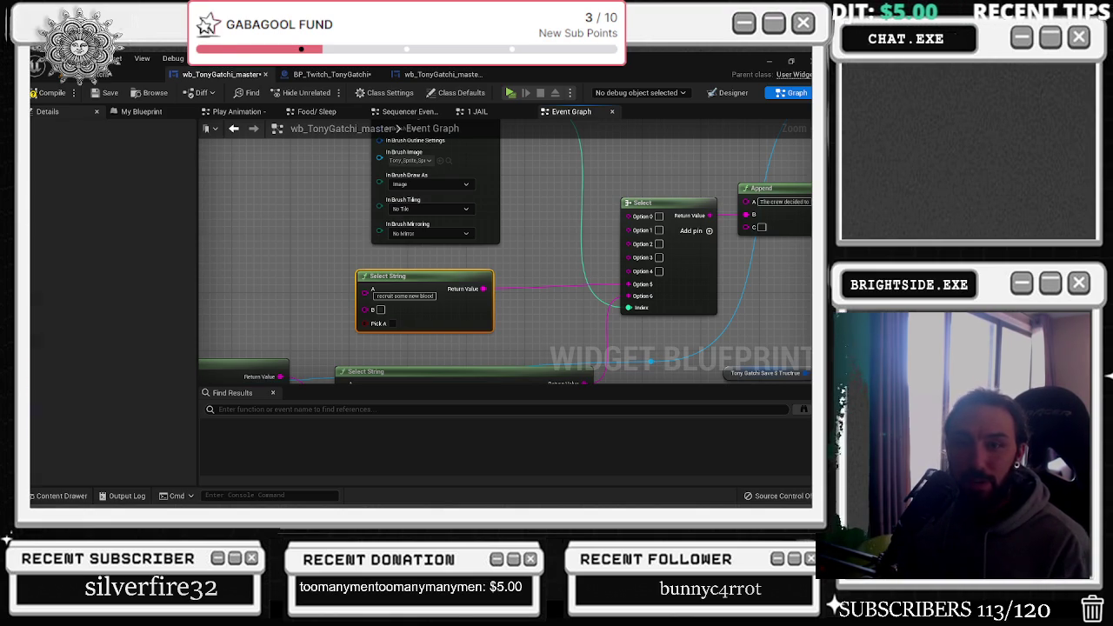
key("alt+Tab")
left_click_drag(315, 352, 387, 363)
left_click(380, 389)
left_click_drag(312, 349, 377, 349)
left_click(370, 384)
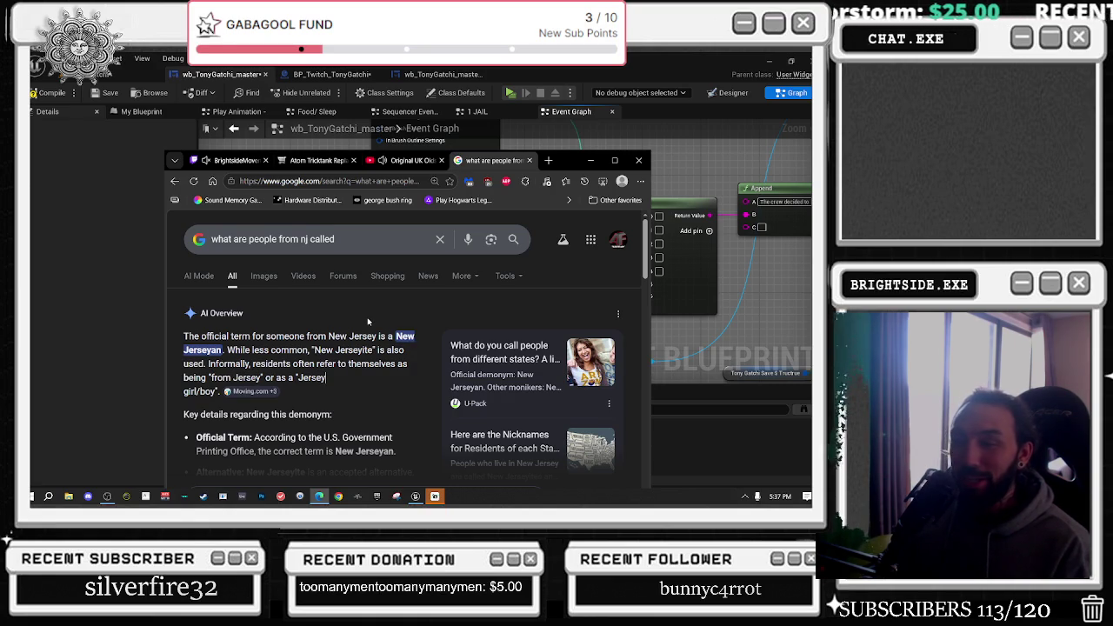
left_click(613, 160)
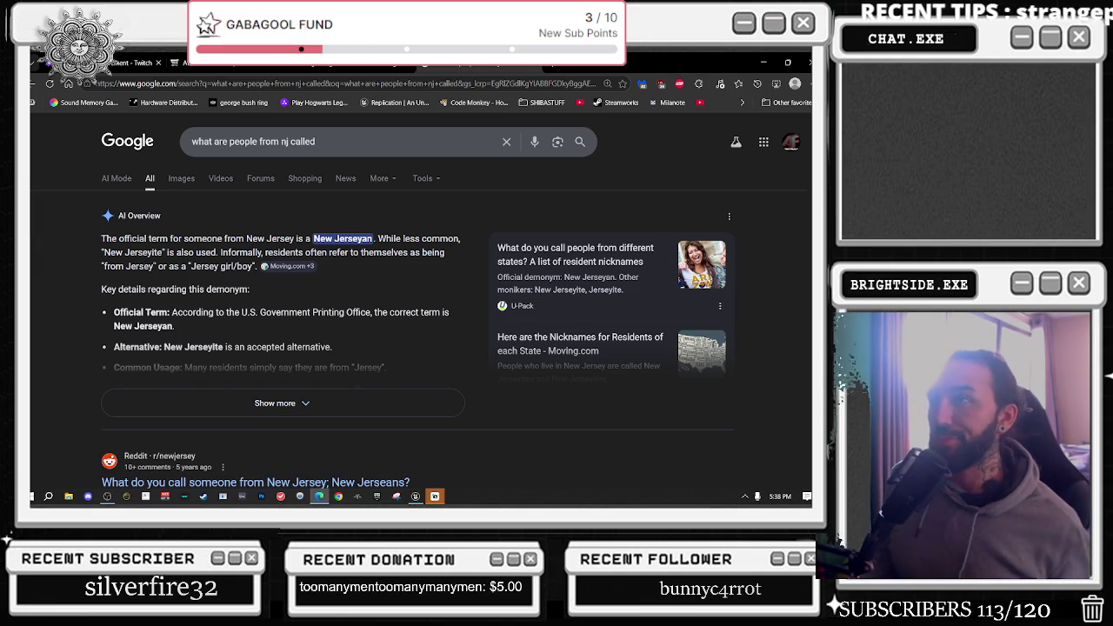
left_click(763, 62)
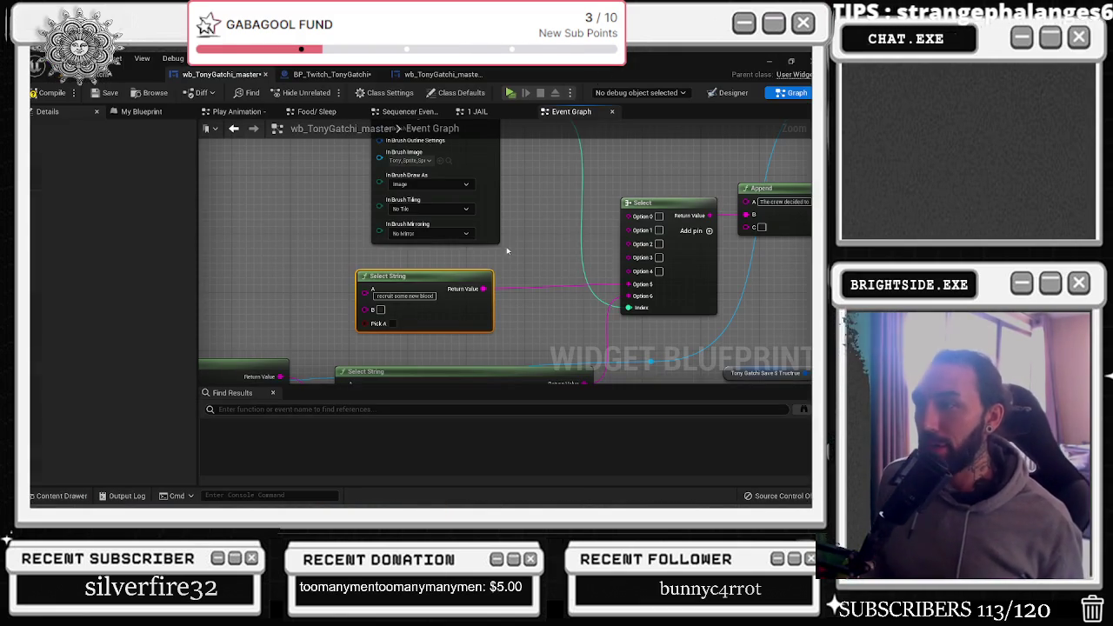
Set the Select String's B text to 'induct a new member into the team'
mouse_move(464, 275)
left_mouse_down()
mouse_move(492, 270)
mouse_move(481, 262)
left_mouse_up()
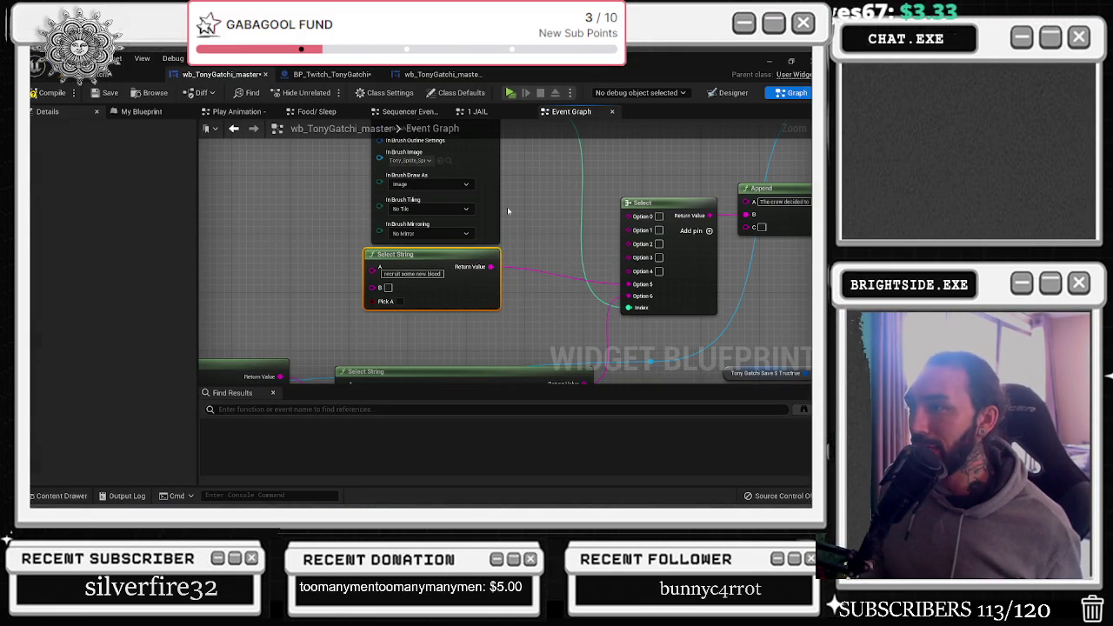
left_click_drag(550, 220, 658, 171)
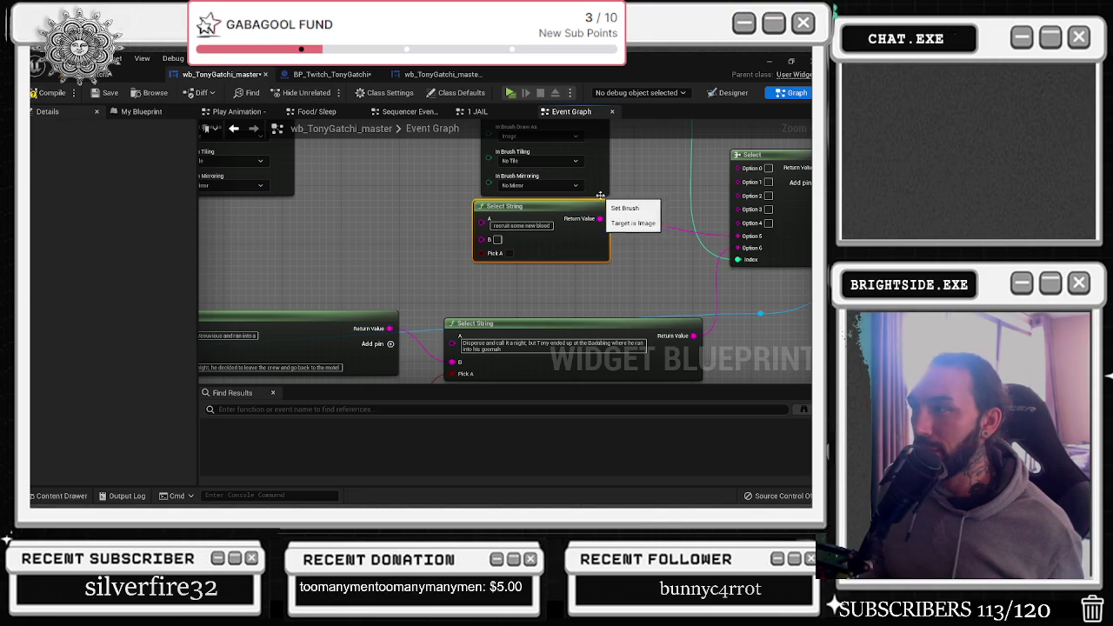
left_click_drag(546, 210, 356, 225)
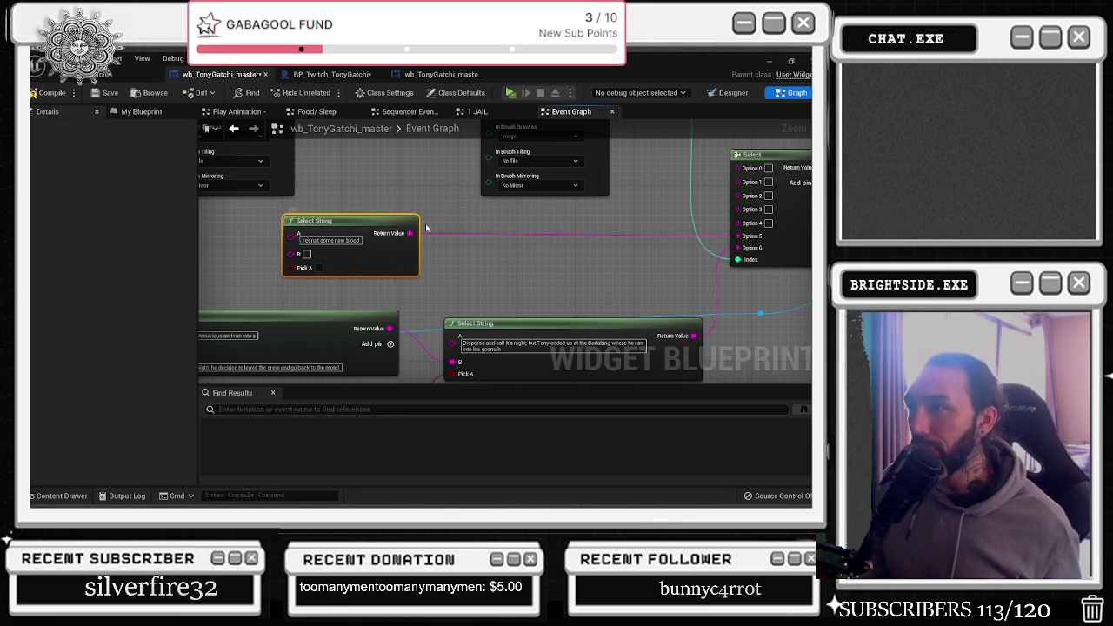
left_click(331, 241)
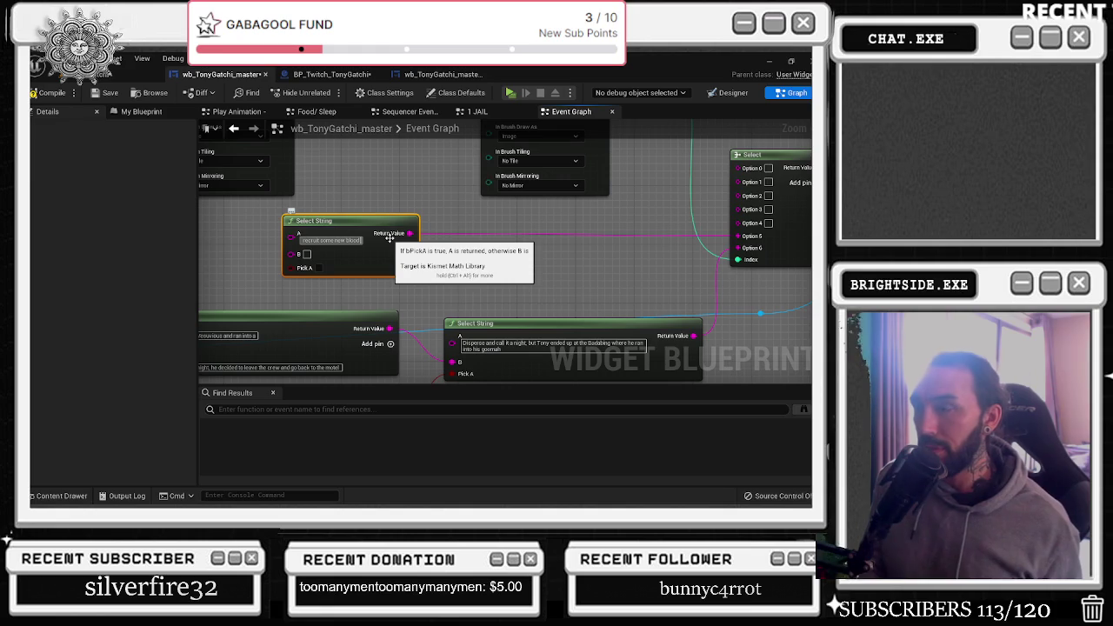
type("and")
key("BackSpace")
key("BackSpace")
key("BackSpace")
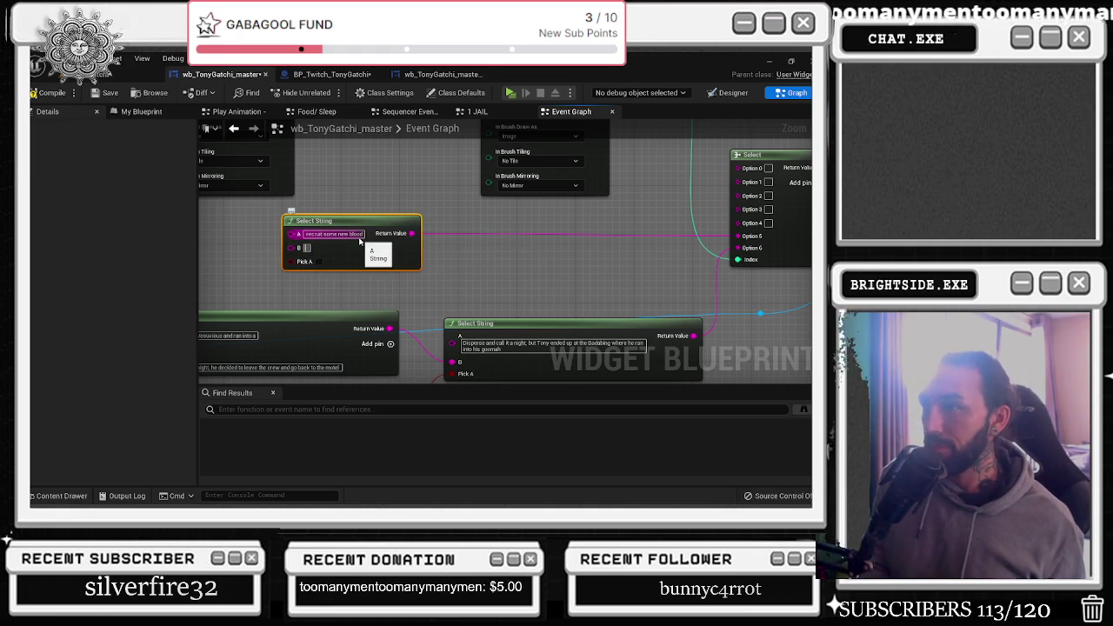
key("Tab")
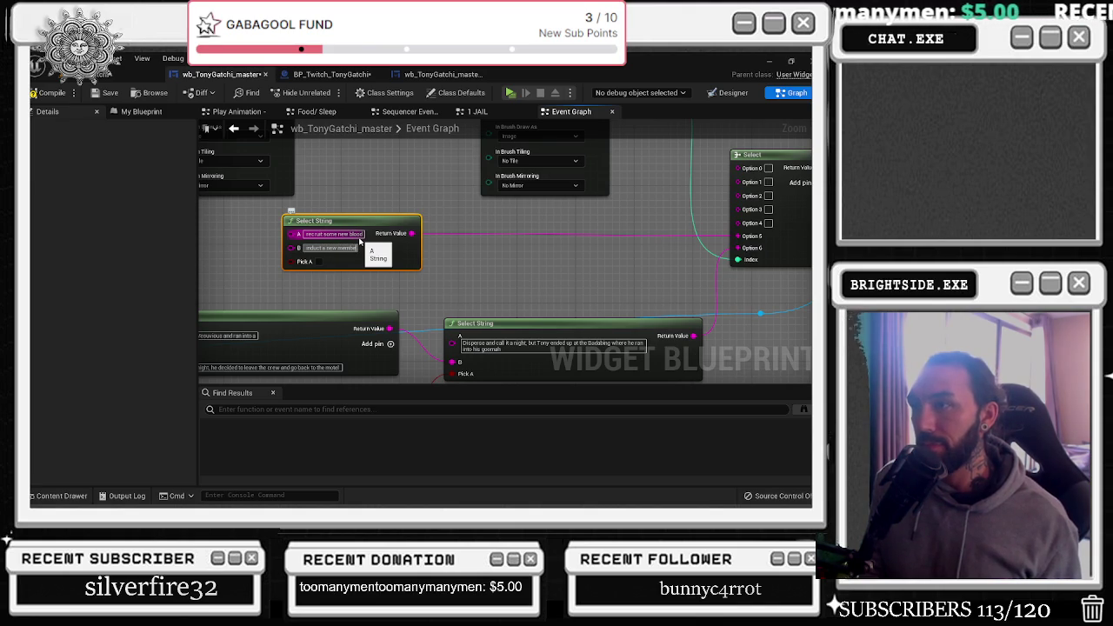
type(" into the team")
Add a new Select node wired off the existing Select's Option 6
left_click_drag(737, 248, 613, 250)
type("select")
key("Down")
key("Return")
left_click_drag(545, 234, 538, 227)
Copy the recruit and induct texts into the new Select's options and delete Select String
left_click(354, 237)
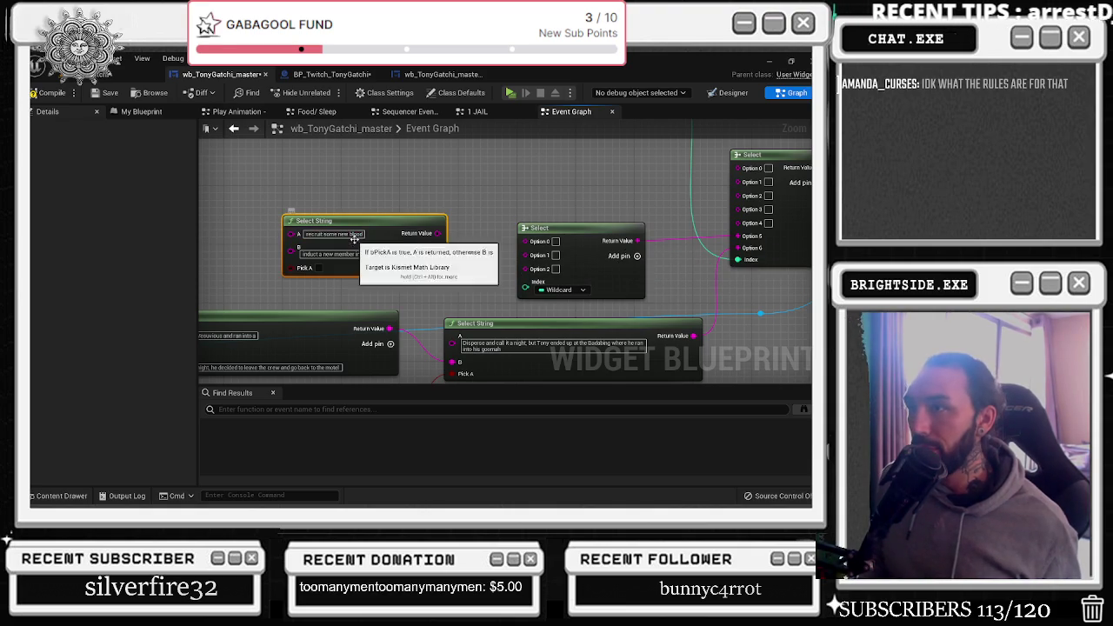
type("recruit some new blood")
key("ctrl+c")
key("ctrl+v")
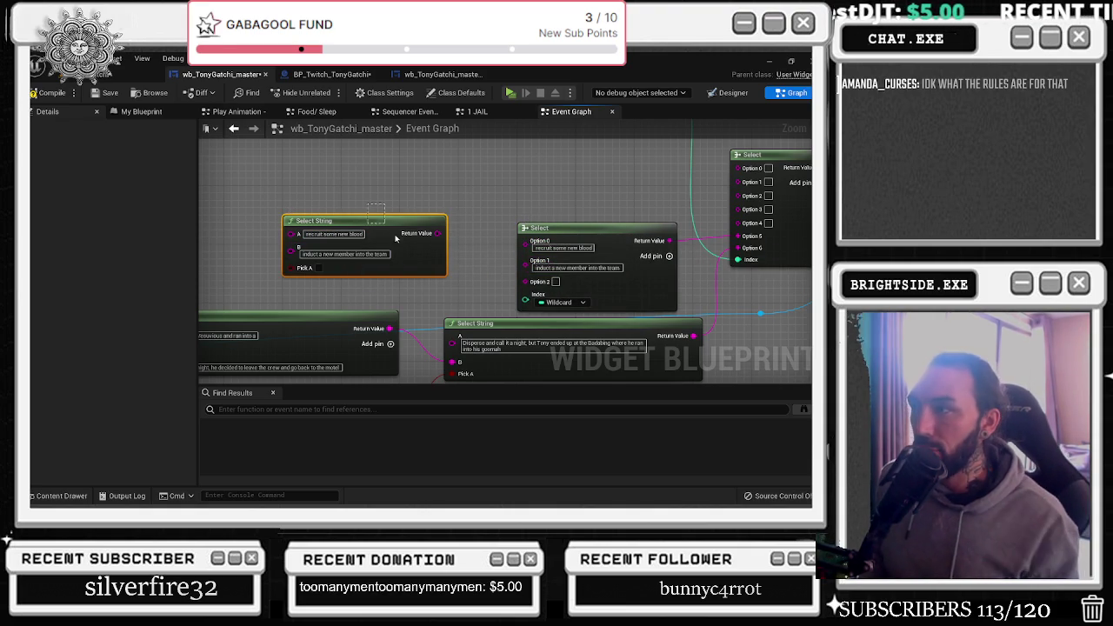
key("Delete")
left_click_drag(590, 249, 566, 219)
Drive the new Select's Index with a Random Integer in Range node
left_click_drag(502, 270, 398, 240)
type("random int")
key("Down")
key("Down")
key("Return")
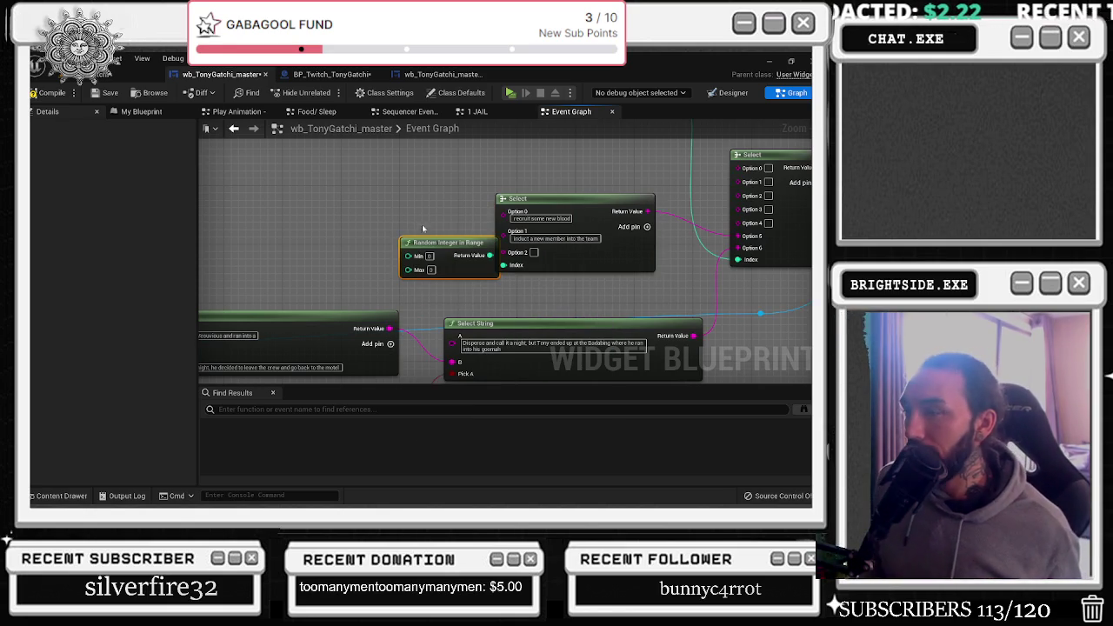
Set the Random Integer in Range maximum to 6
left_click_drag(435, 243, 311, 259)
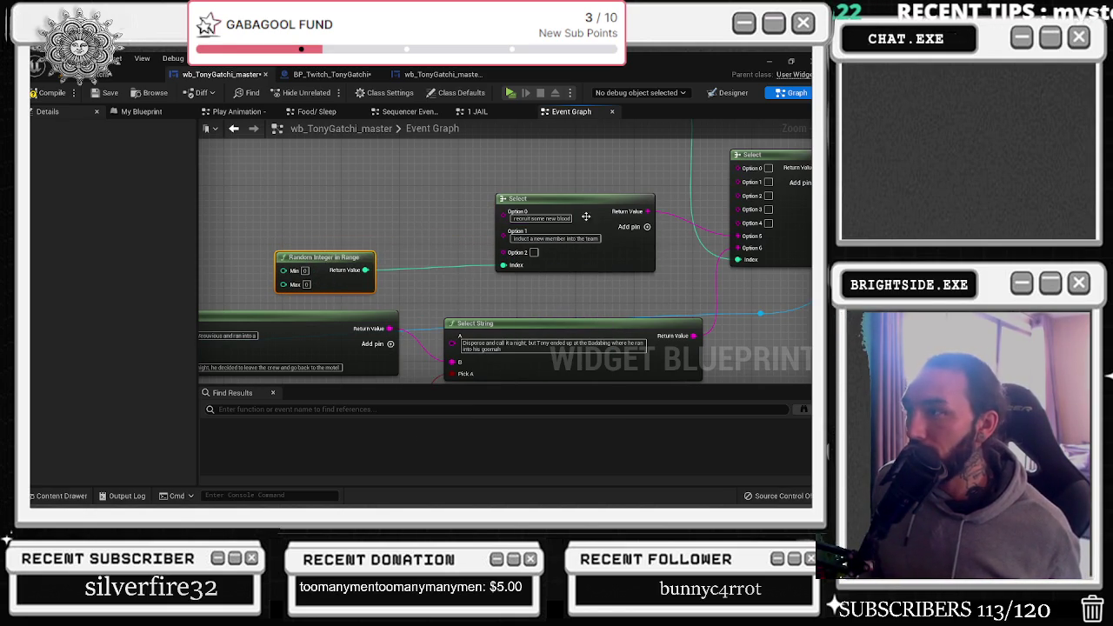
left_click_drag(592, 217, 606, 218)
left_click(306, 284)
type("6")
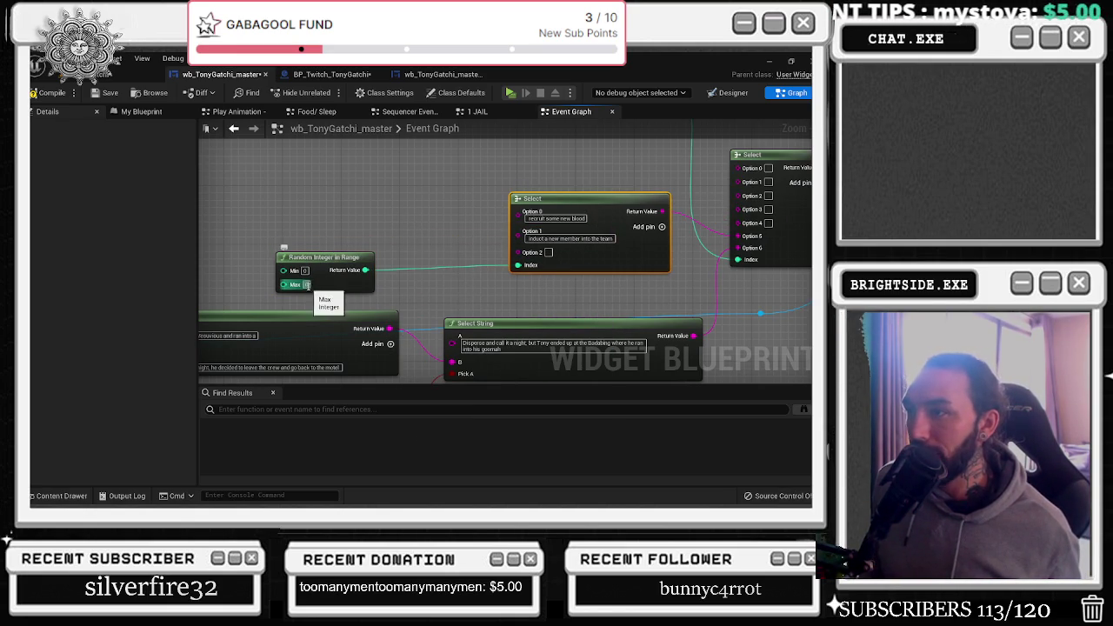
Reword the recruit Select's Option 1 to end with 'onto the team'
left_click_drag(484, 205, 173, 310)
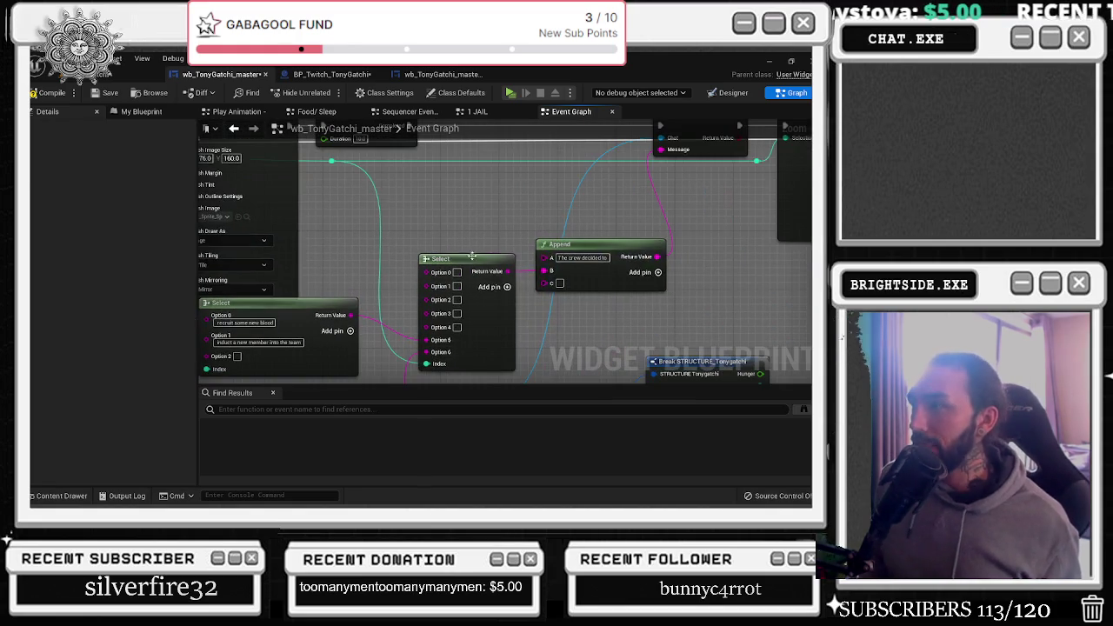
left_click_drag(400, 217, 586, 170)
scroll(387, 278, "up", 1)
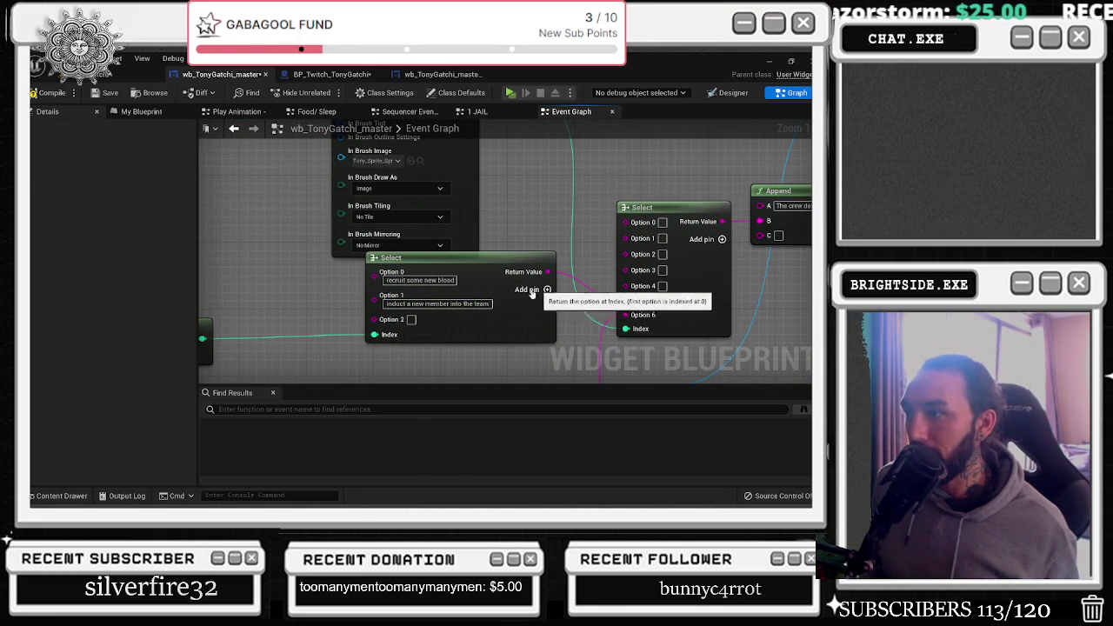
type("o")
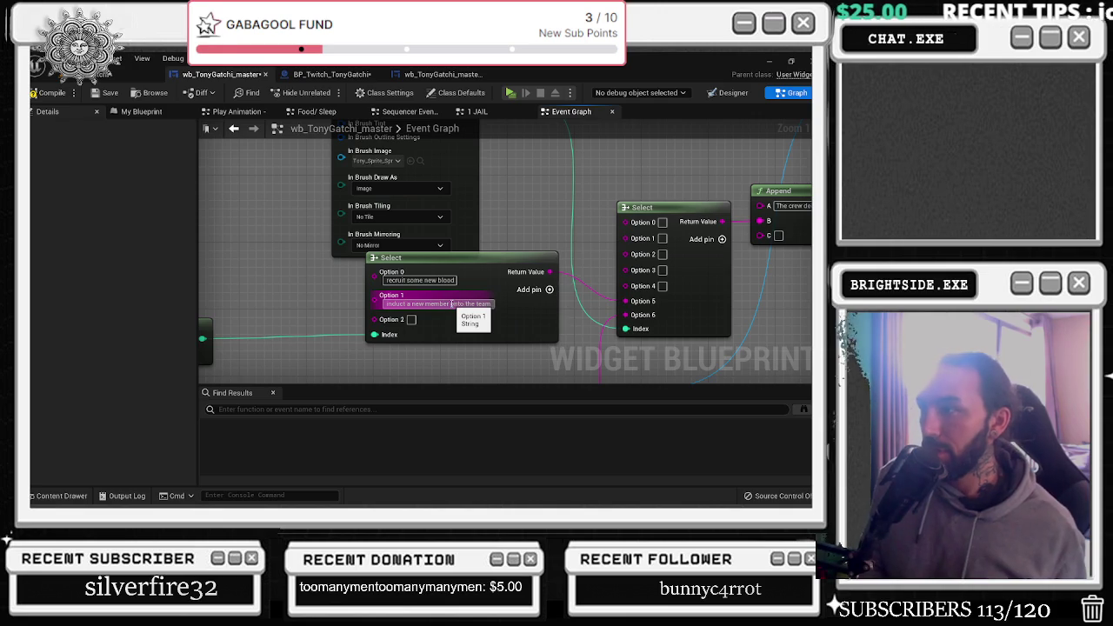
key("Return")
Add a Select option reading 'bring a cousin over from the old country'
left_click(551, 291)
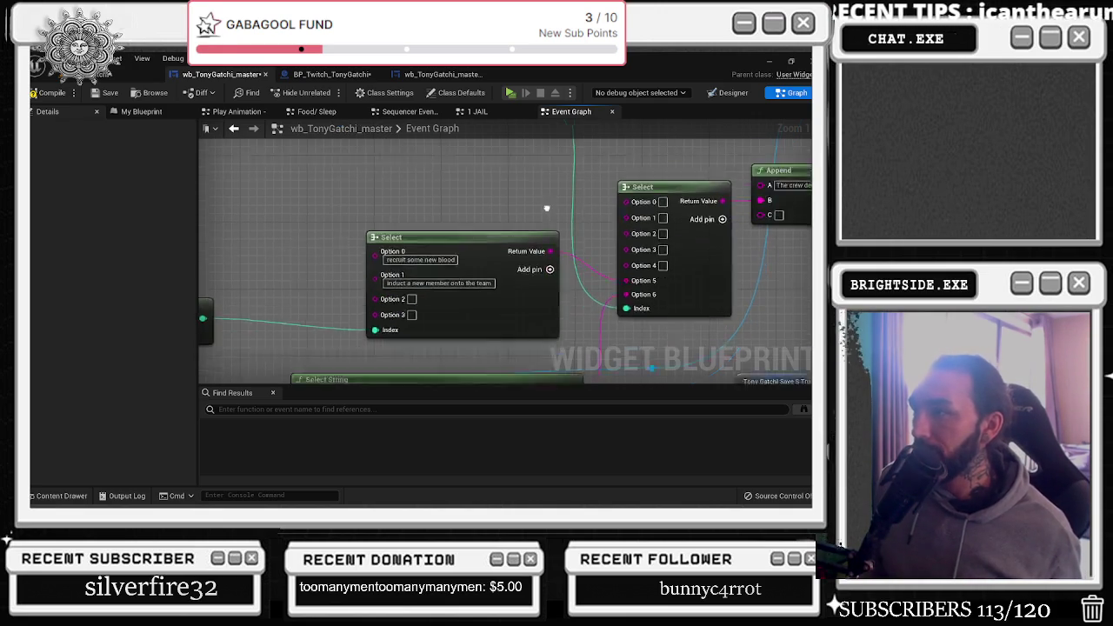
left_click_drag(497, 228, 453, 238)
scroll(453, 238, "down", 1)
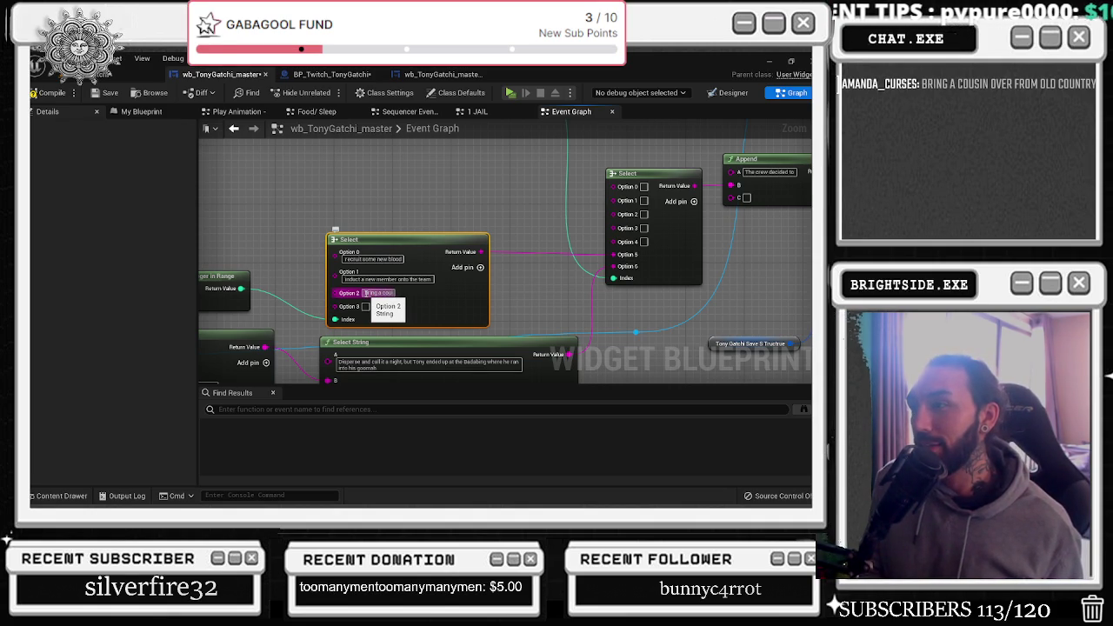
left_click(365, 293)
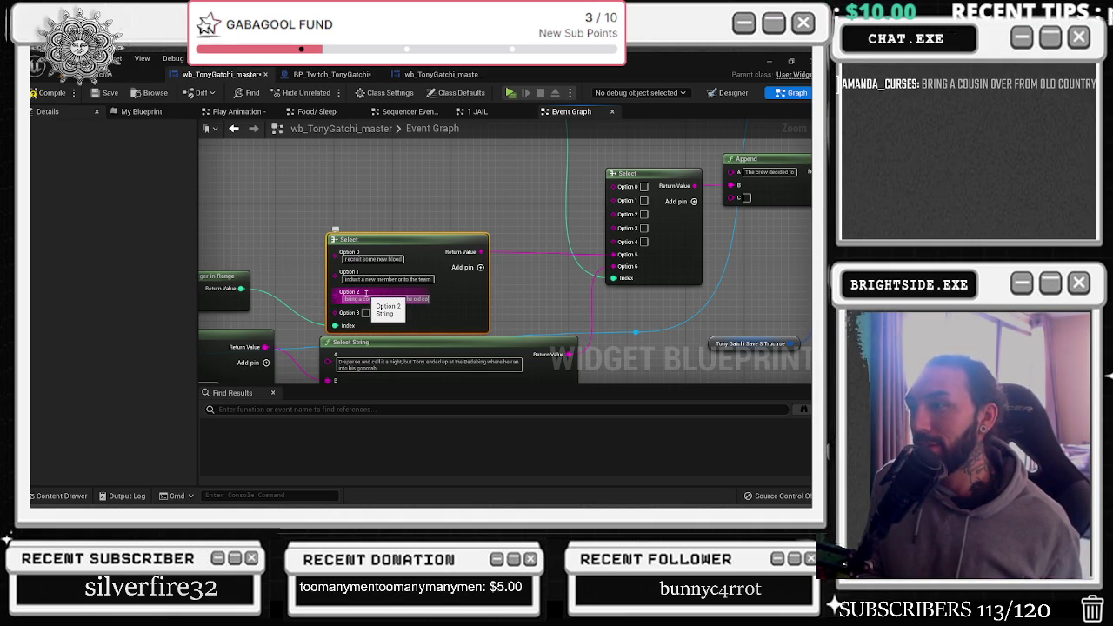
key("Return")
left_click_drag(389, 245, 382, 207)
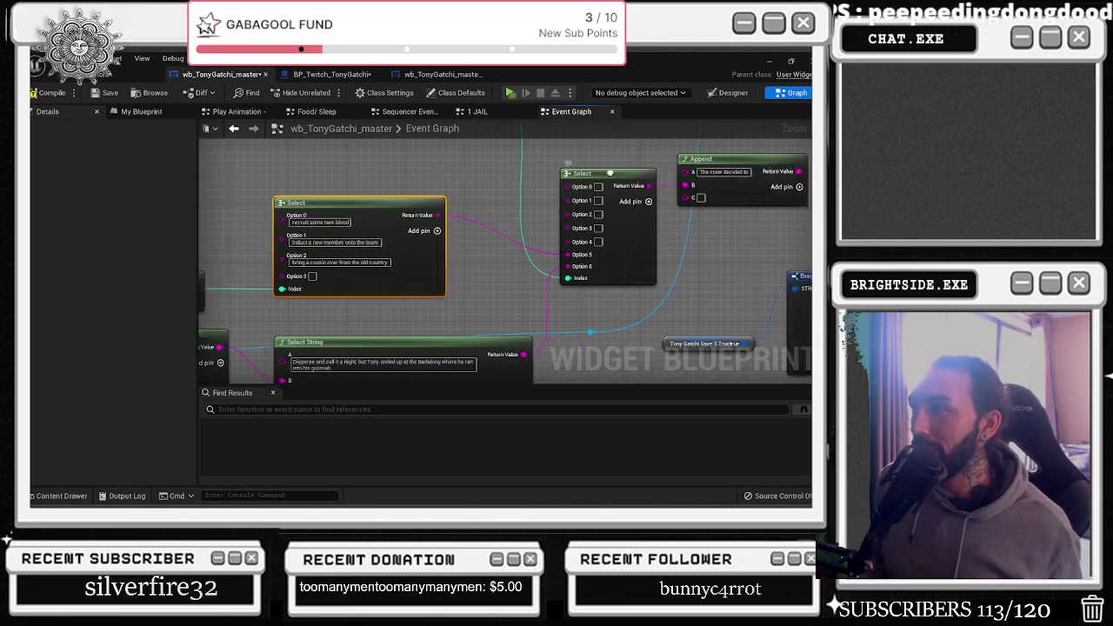
left_click_drag(456, 272, 456, 294)
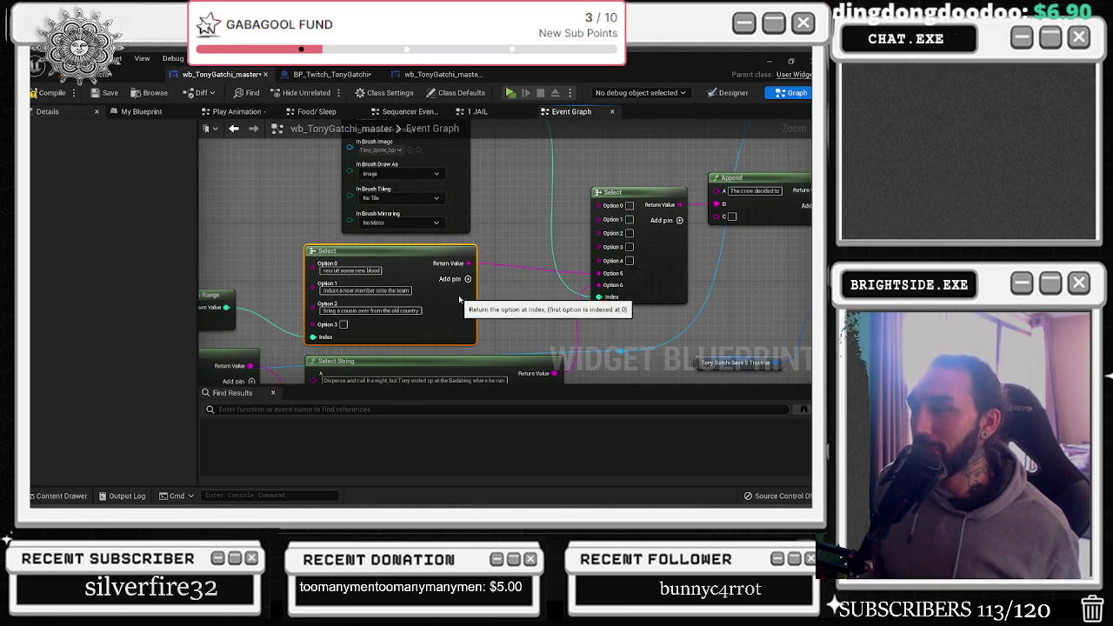
key("alt+Tab")
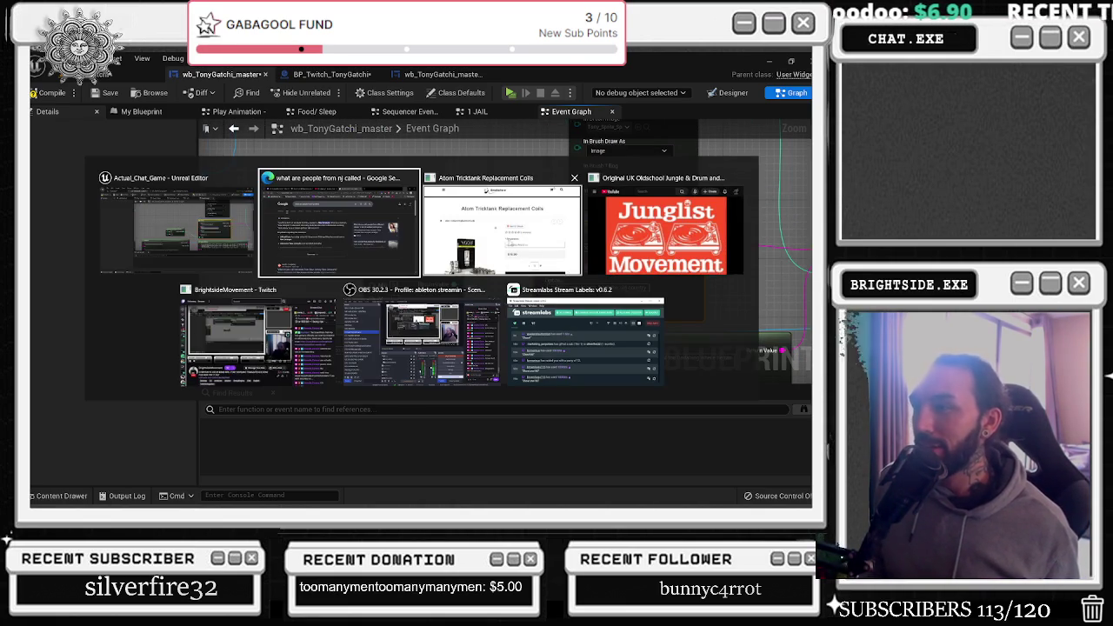
Search 'sopranos long hair' in a new browser tab and open the Daily Mail article behind the actor's image
left_click(502, 226)
key("ctrl+t")
type("s")
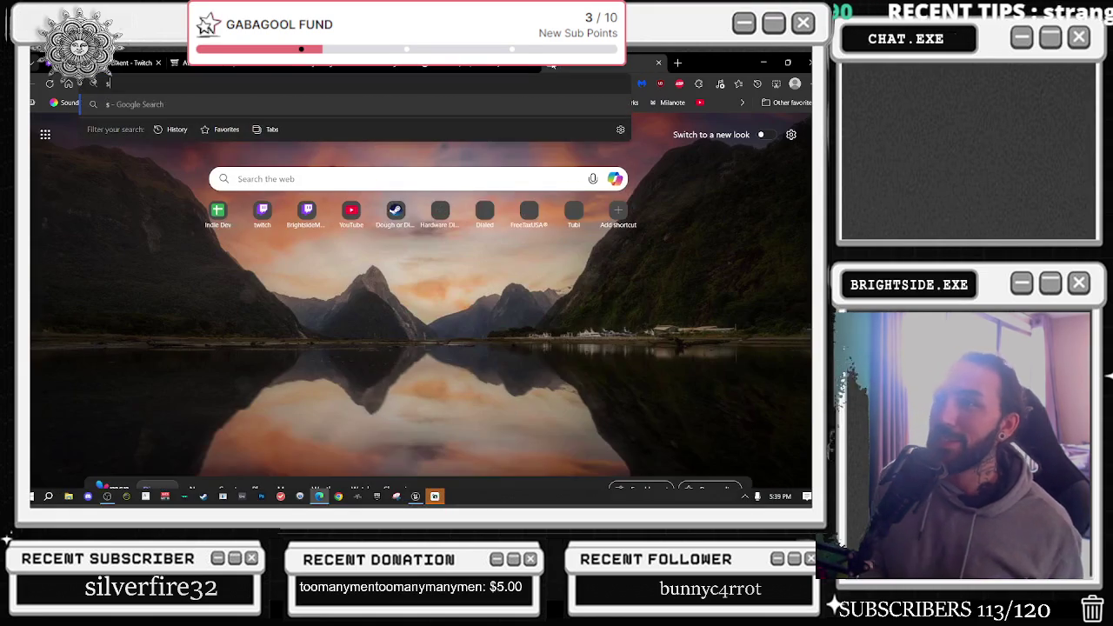
type("opranos long hair")
key("Return")
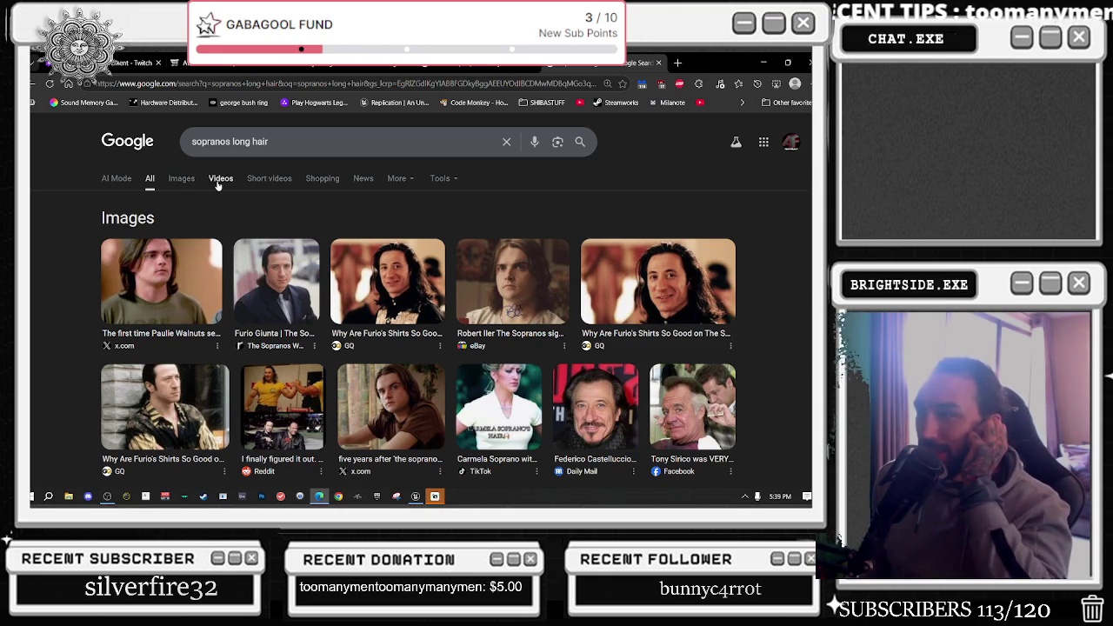
left_click(566, 393)
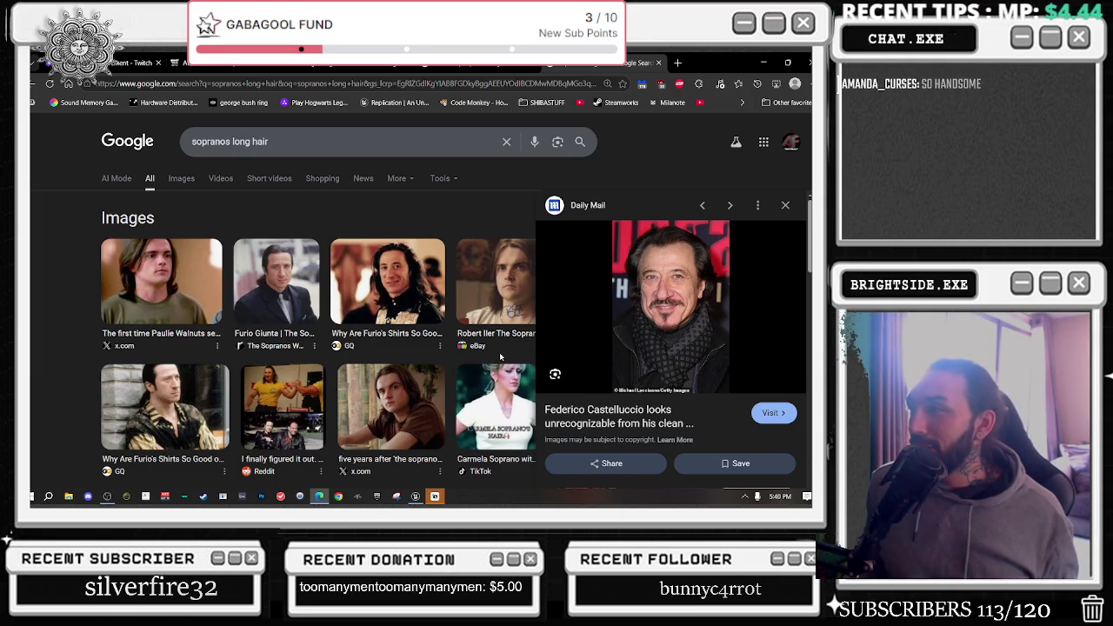
left_click(620, 412)
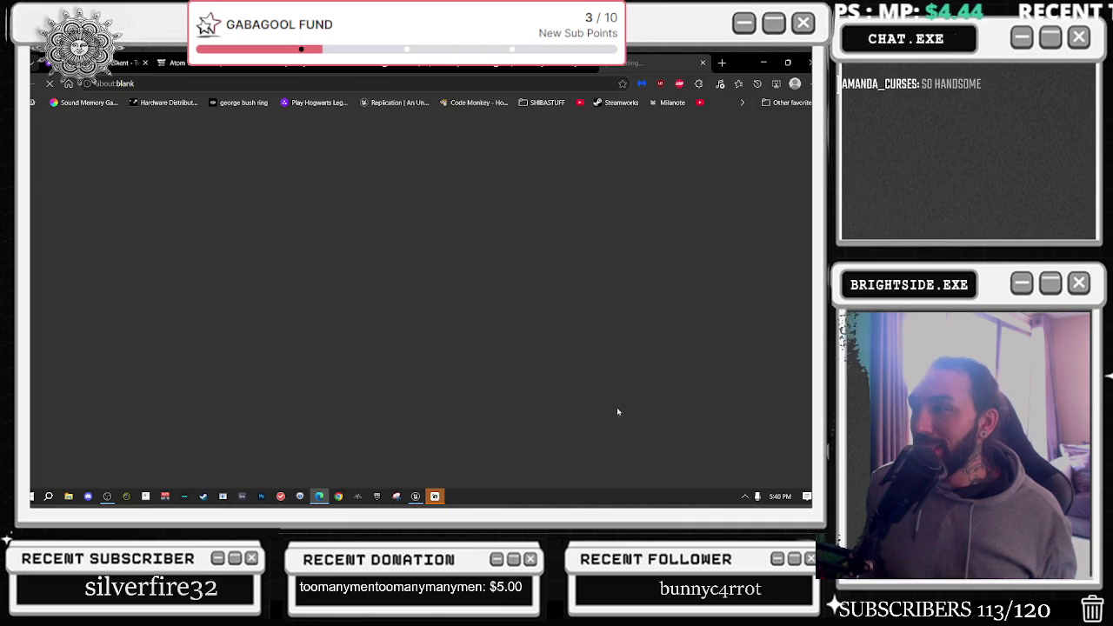
Read the Sopranos 25th anniversary article past its photos and videos to the Comments (26) section
scroll(526, 341, "down", 4)
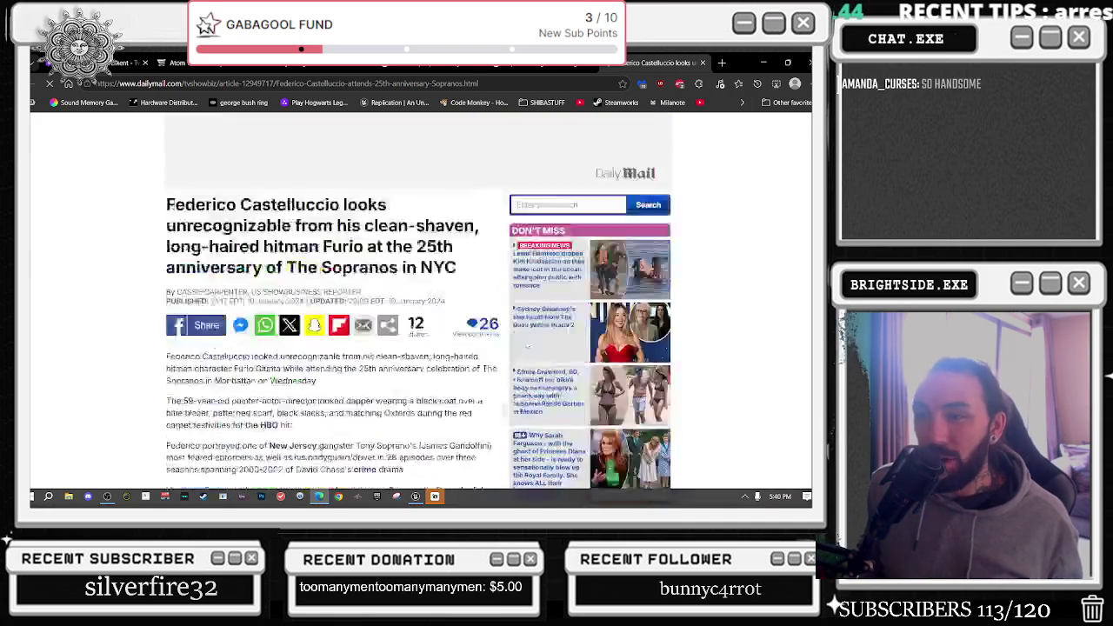
scroll(526, 342, "down", 1)
scroll(526, 341, "down", 1)
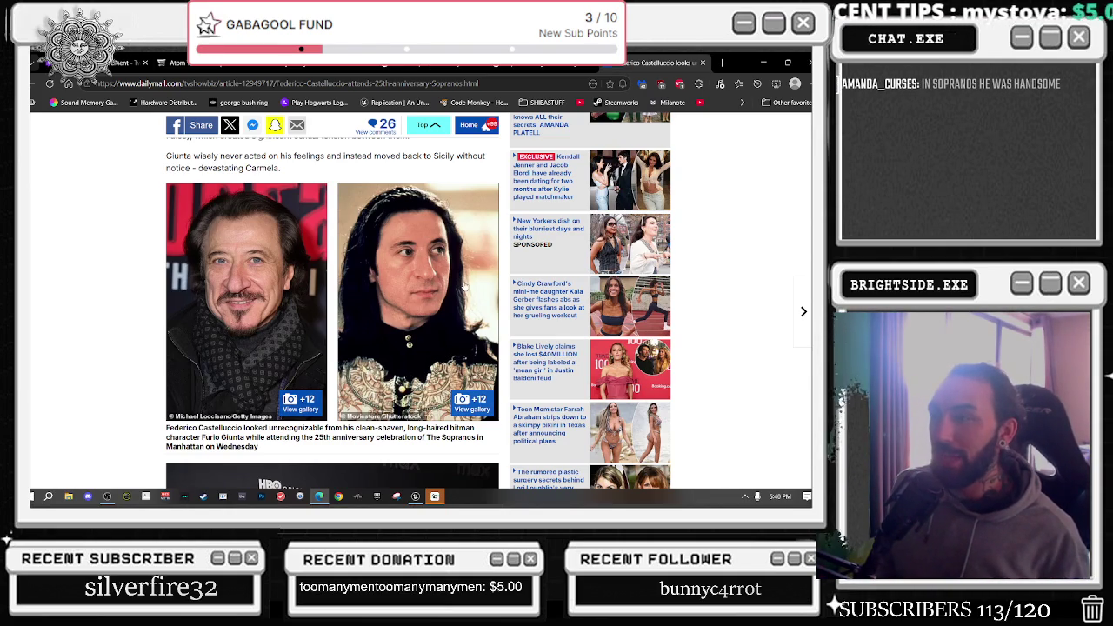
scroll(462, 280, "down", 5)
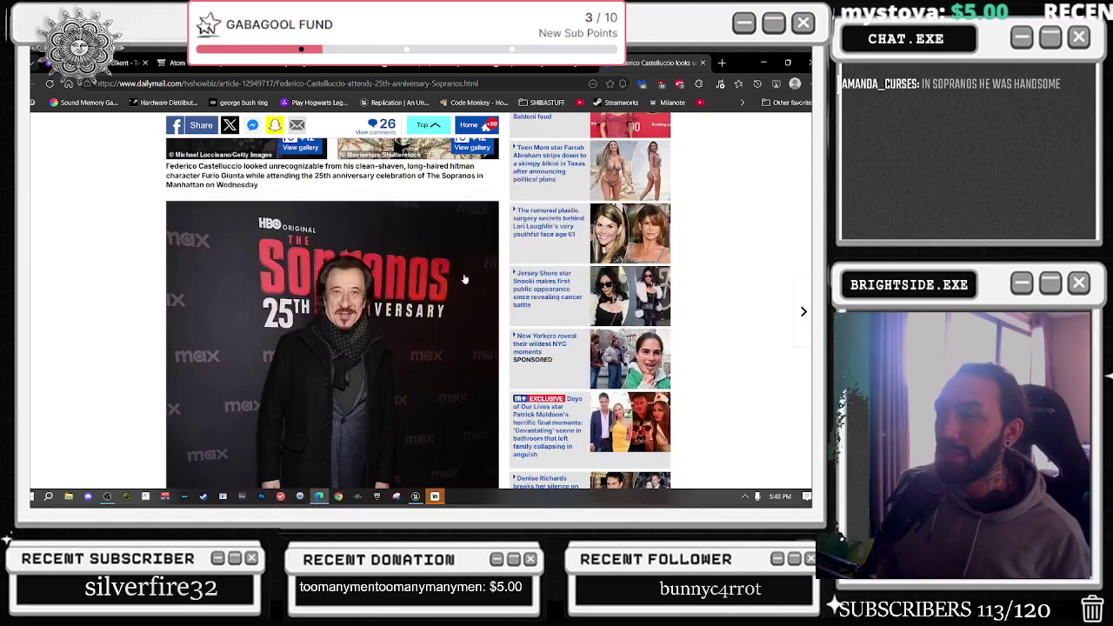
scroll(462, 280, "down", 20)
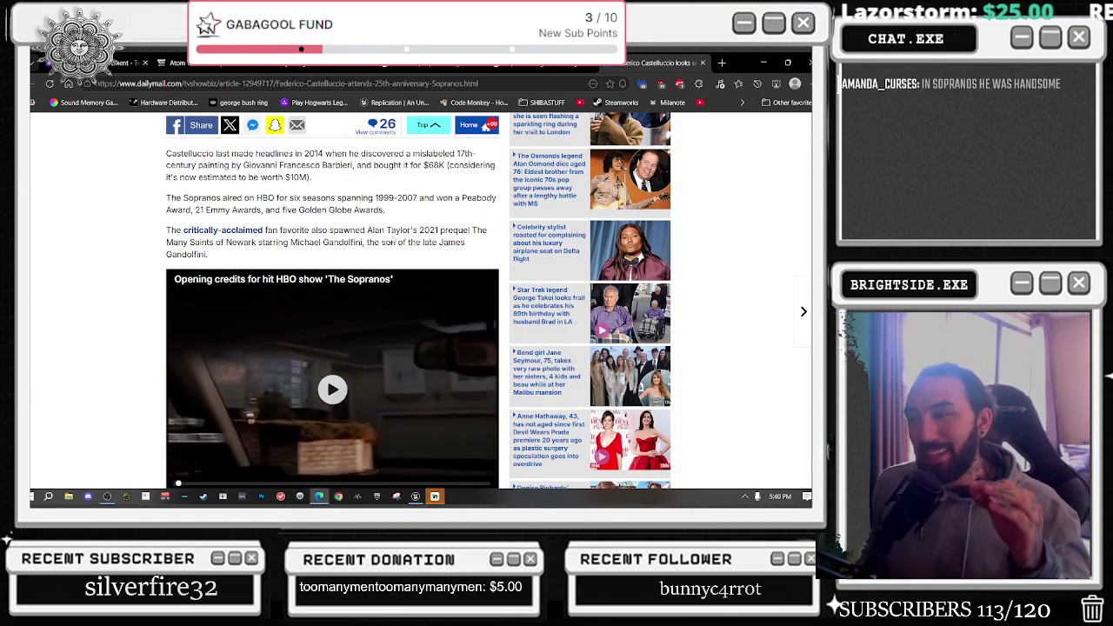
scroll(391, 244, "down", 2)
scroll(391, 243, "down", 3)
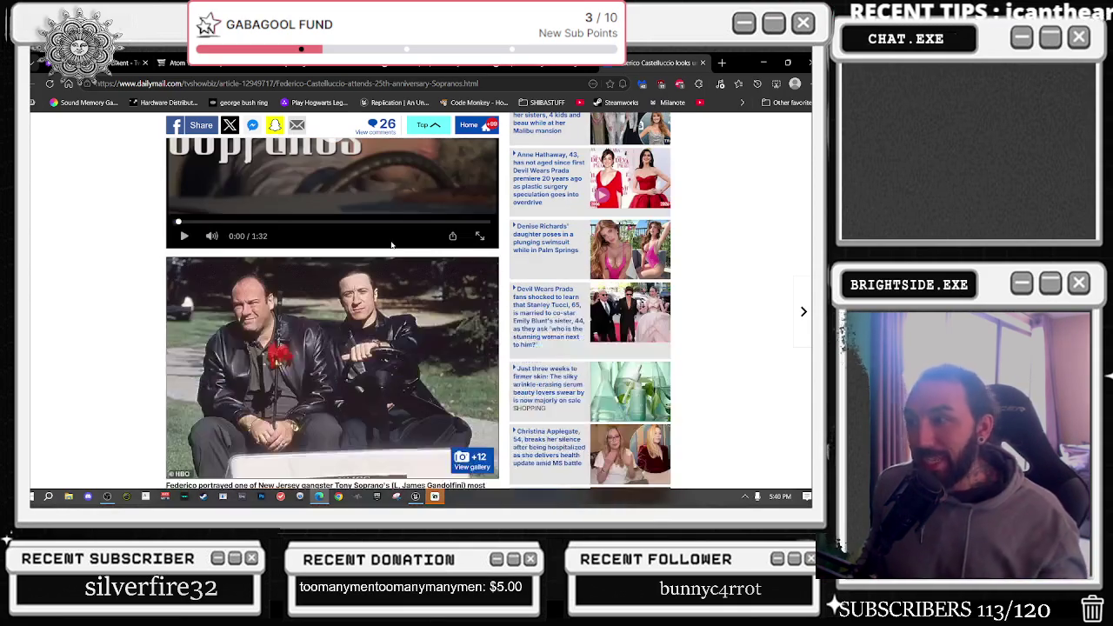
scroll(391, 248, "down", 1)
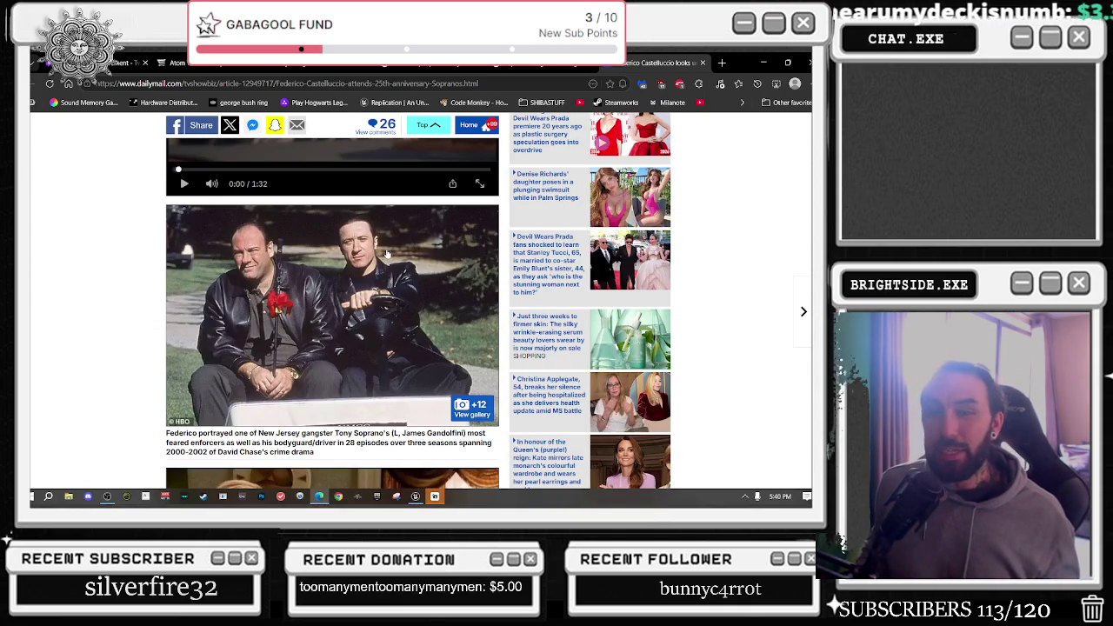
scroll(388, 254, "down", 5)
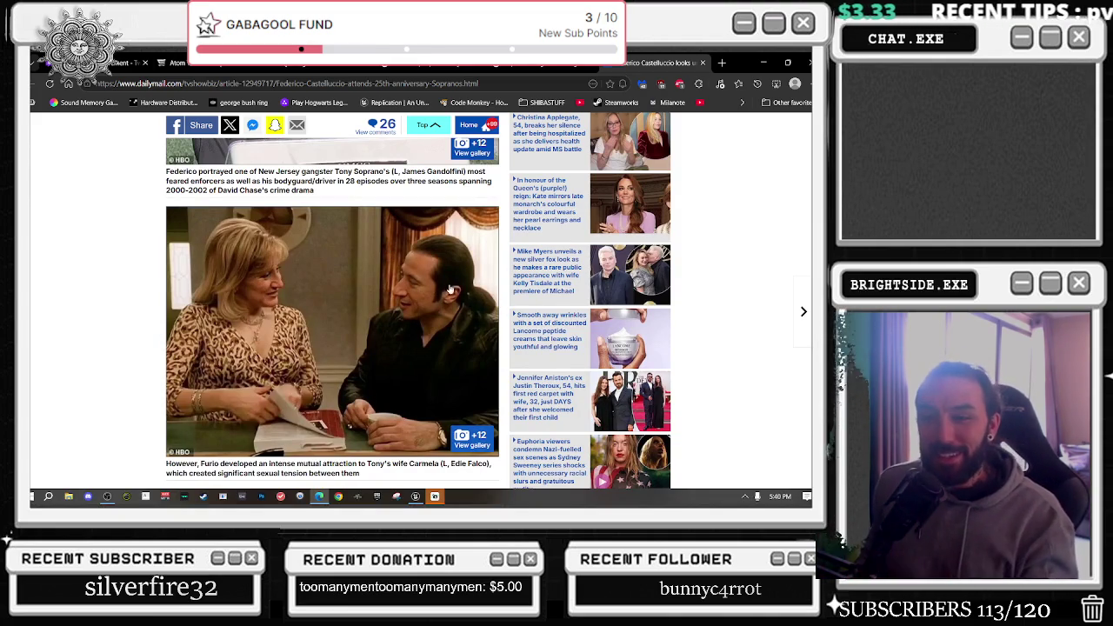
scroll(442, 282, "down", 6)
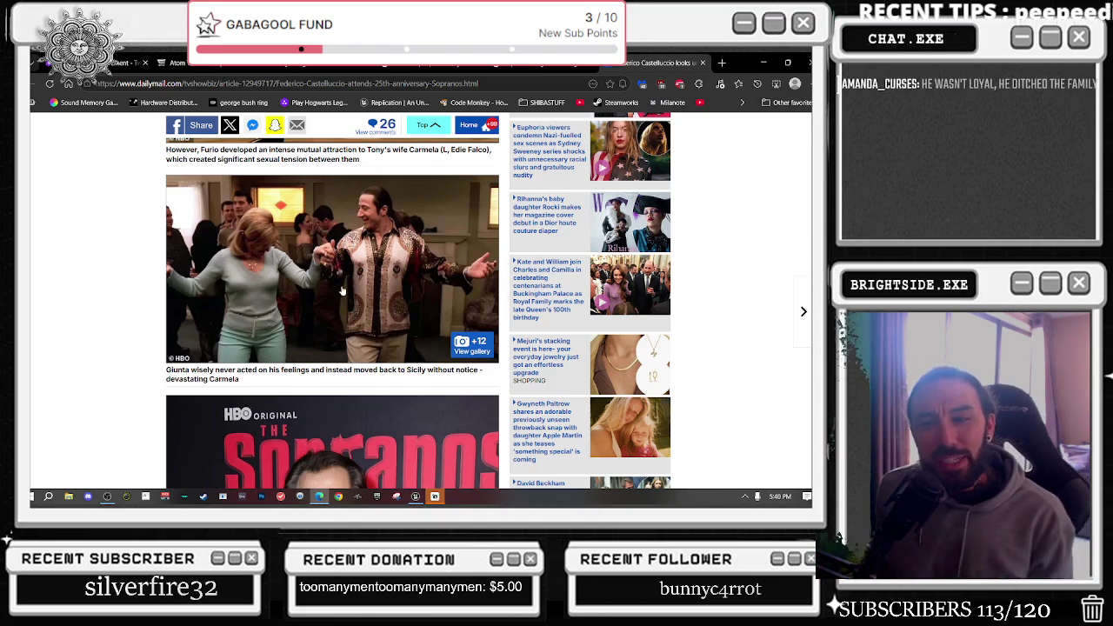
scroll(336, 287, "down", 10)
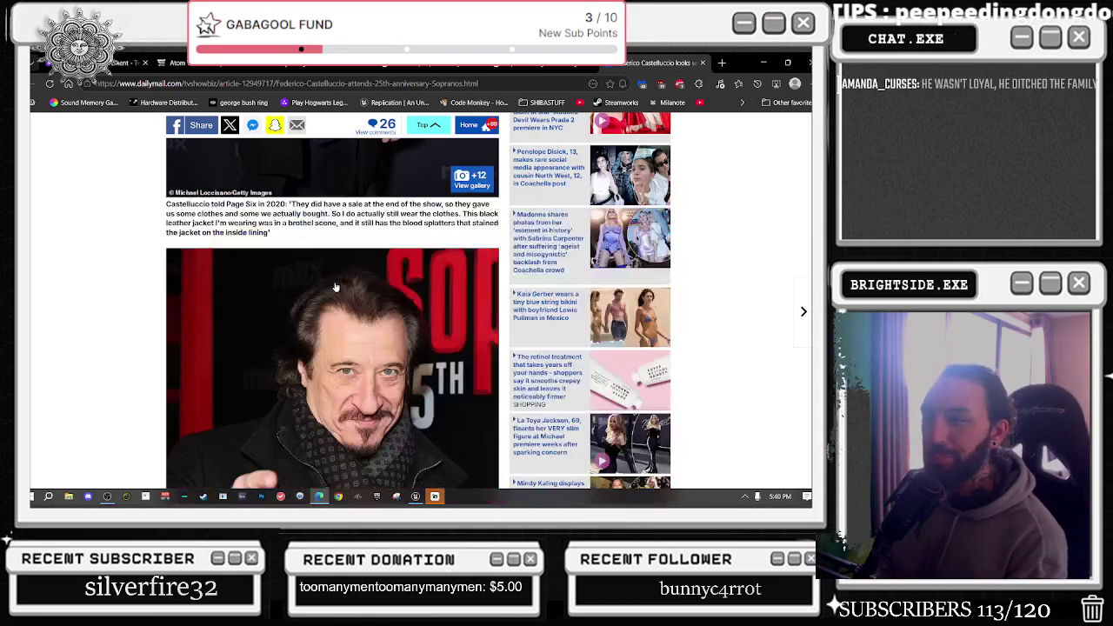
scroll(335, 280, "down", 10)
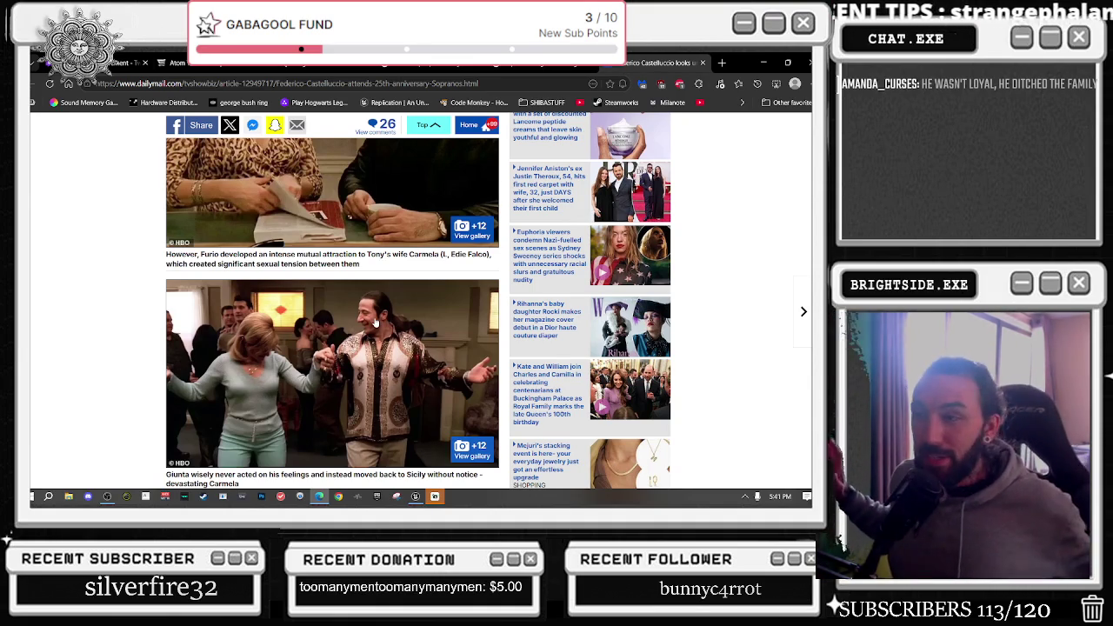
scroll(372, 322, "down", 1)
scroll(372, 322, "down", 15)
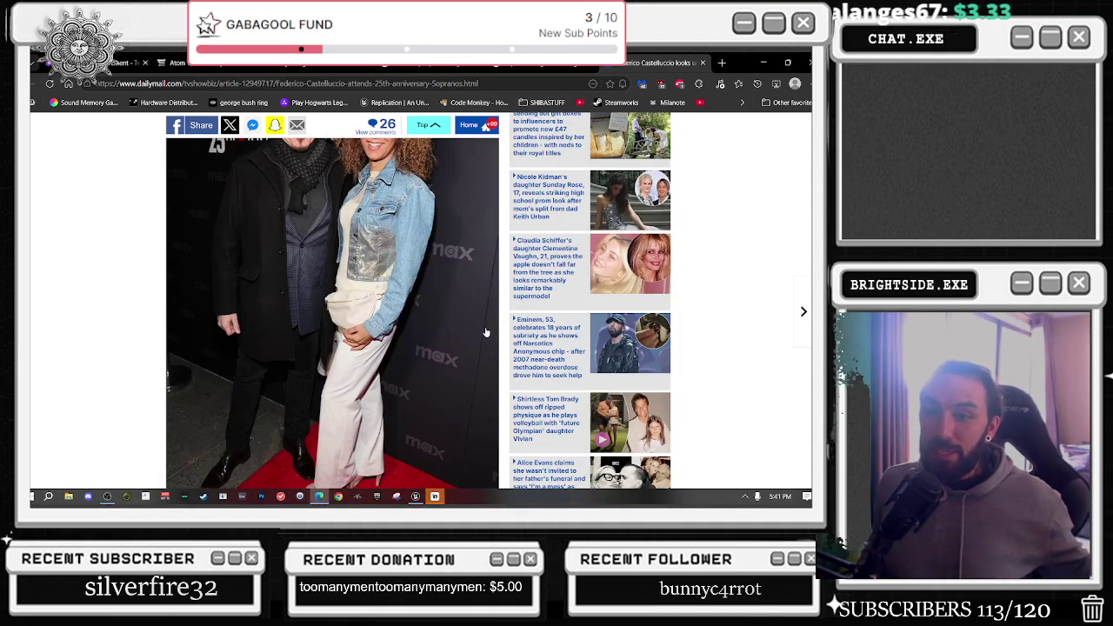
scroll(485, 332, "down", 6)
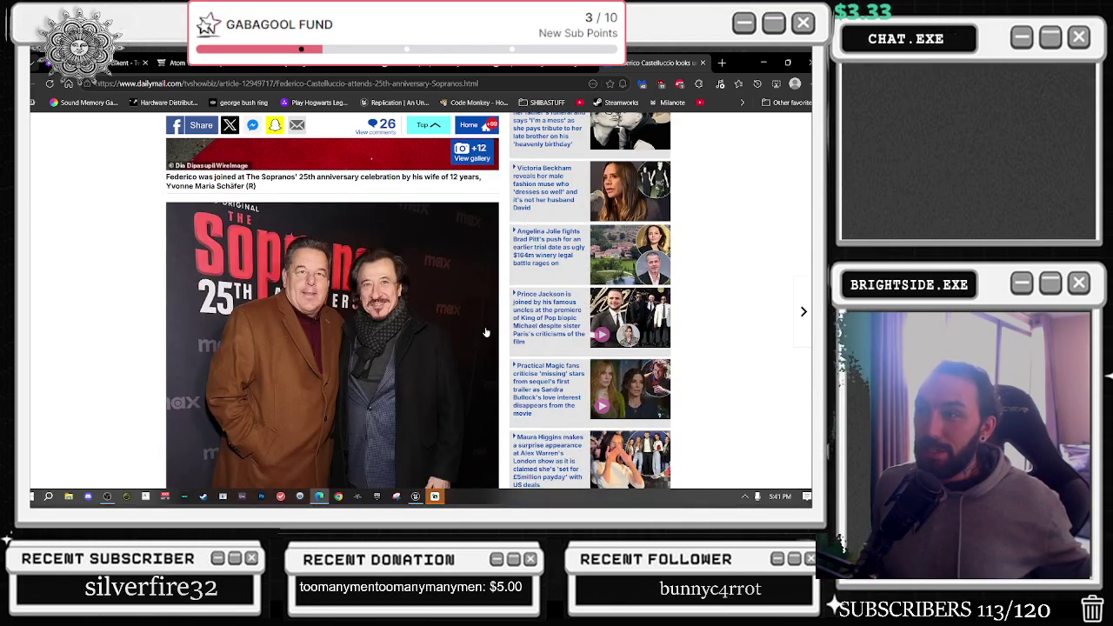
scroll(486, 332, "down", 6)
scroll(486, 332, "down", 5)
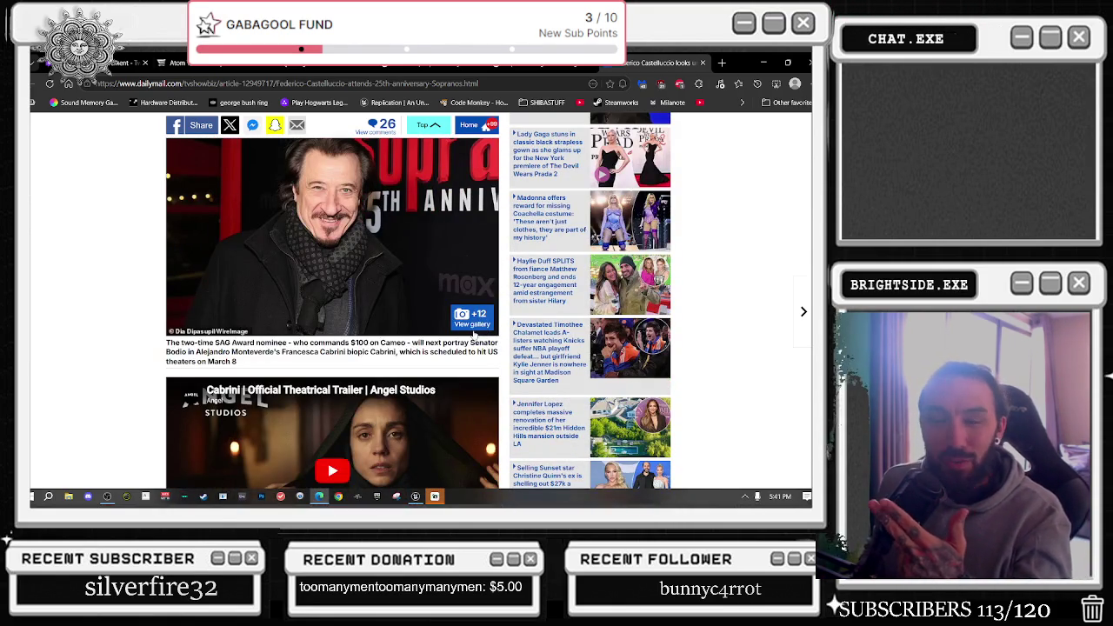
scroll(473, 335, "down", 3)
scroll(474, 335, "down", 3)
scroll(444, 228, "down", 2)
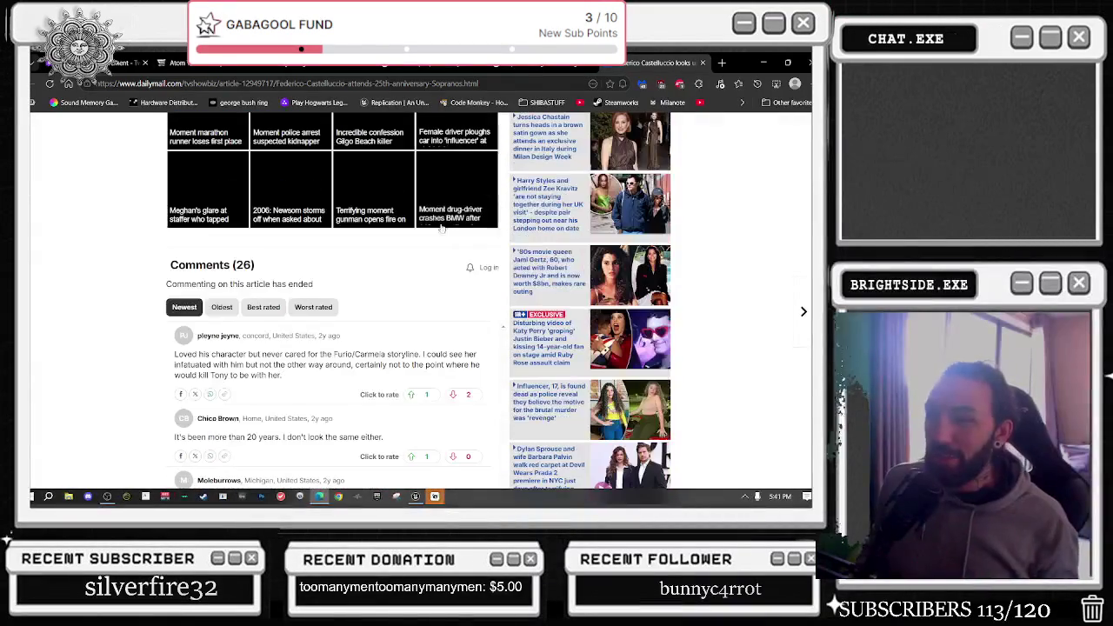
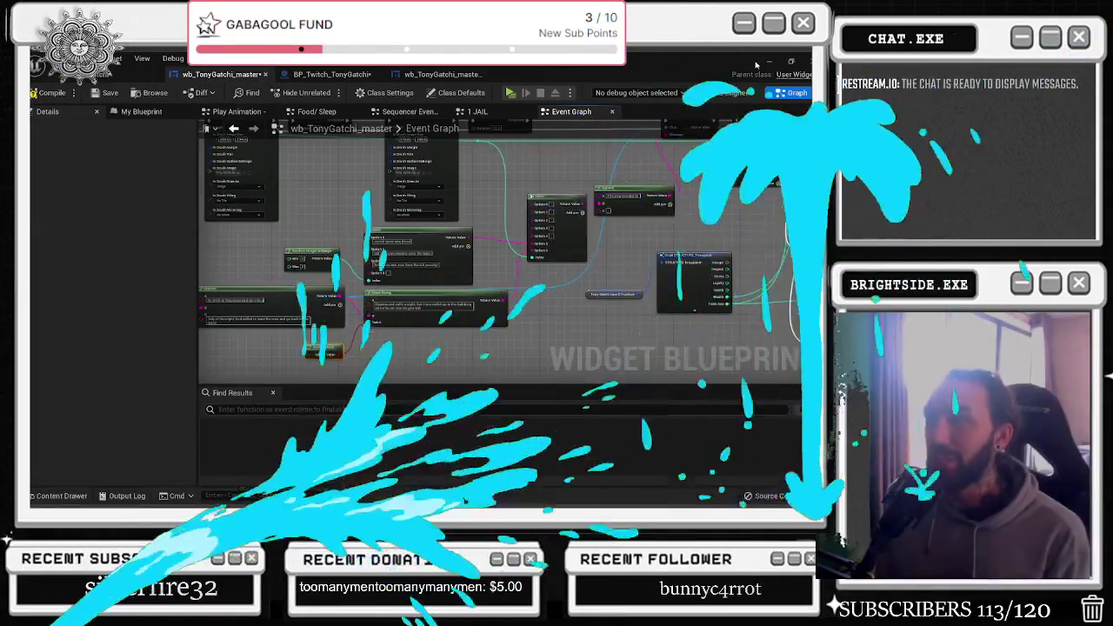
Commit Option 2 of the Select node as 'bring a cousin over from the old country'
scroll(488, 192, "up", 3)
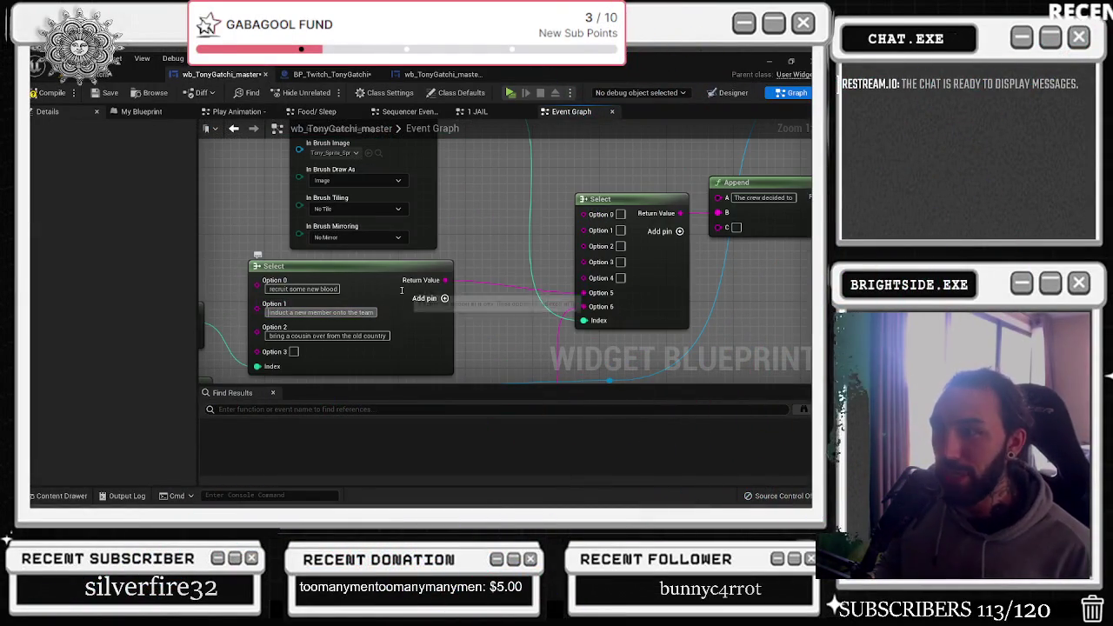
left_click_drag(386, 253, 521, 258)
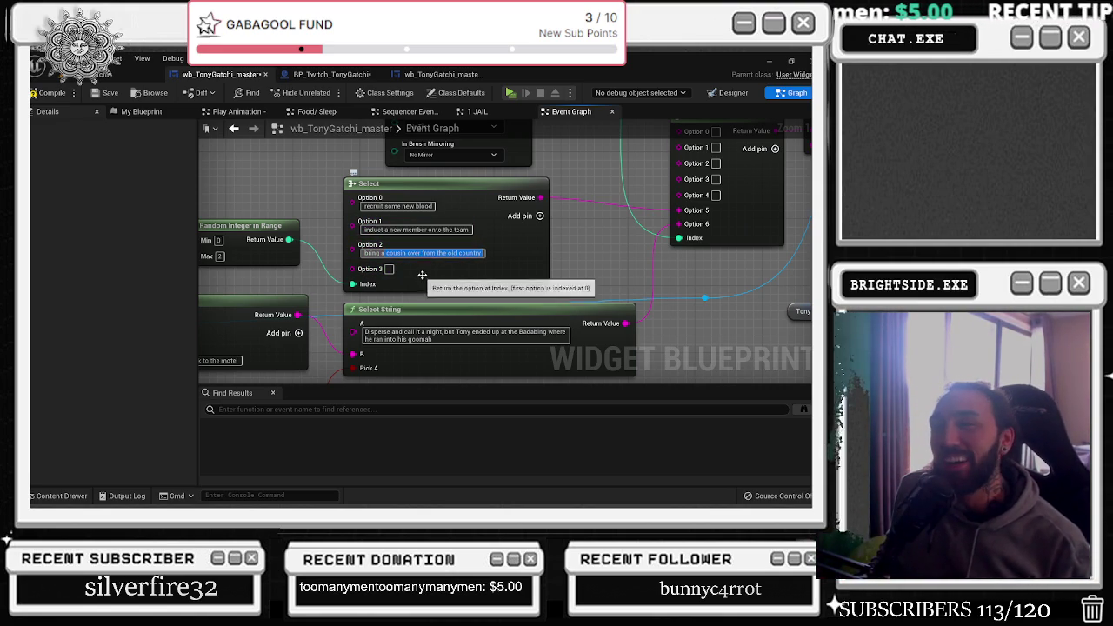
left_click(442, 237)
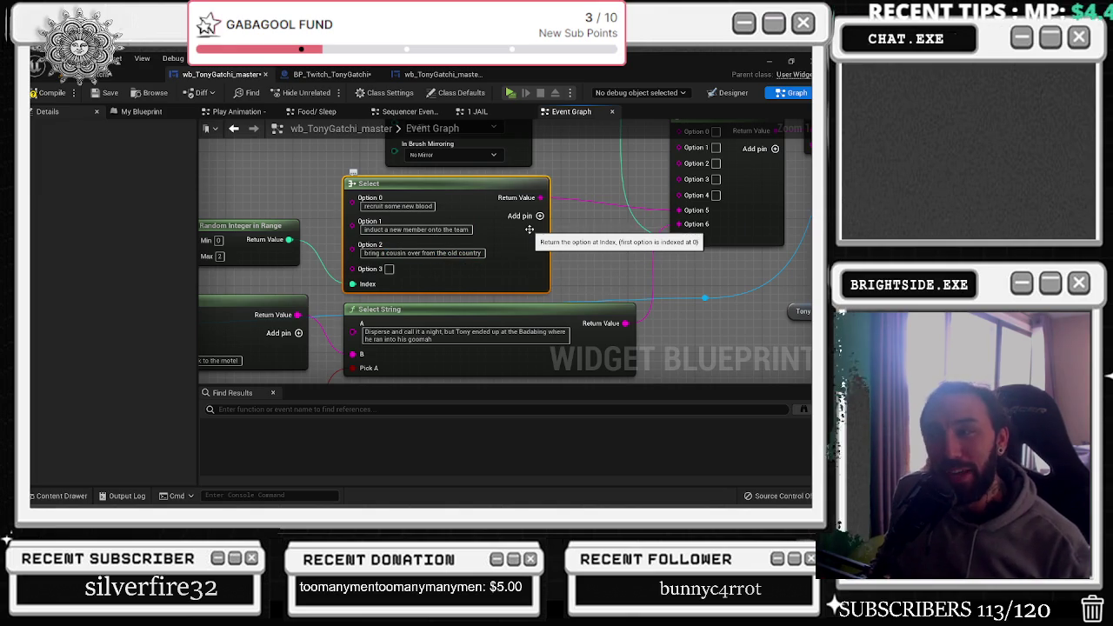
Pan past the Append node to the Send Twitch Message and Switch on Int area
mouse_move(500, 236)
left_mouse_down()
mouse_move(263, 334)
mouse_move(529, 277)
left_mouse_up()
scroll(529, 276, "down", 1)
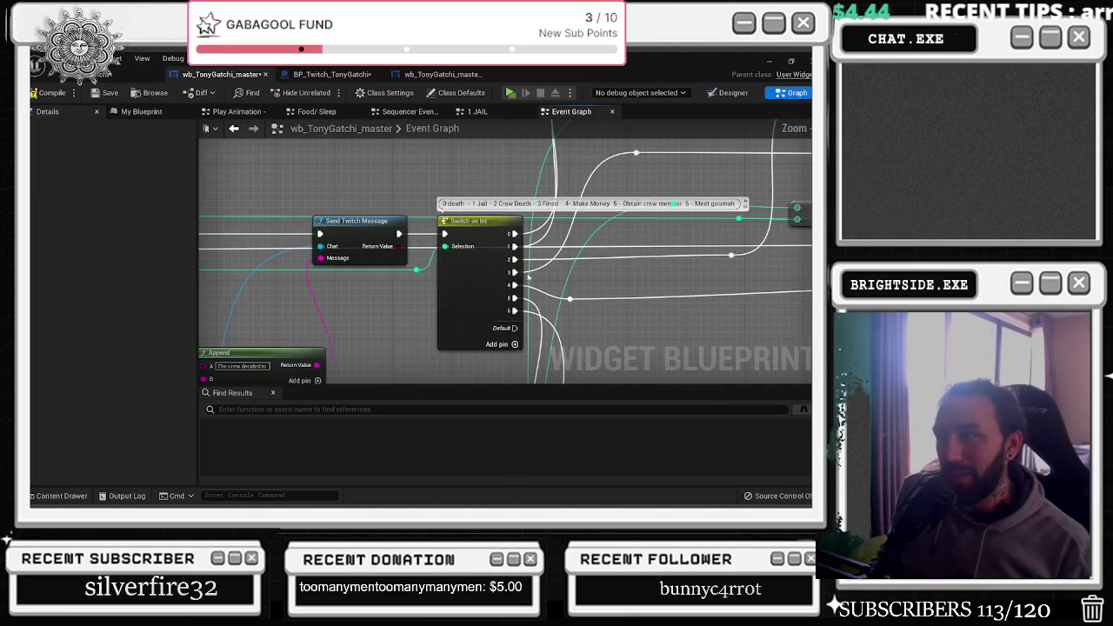
left_click_drag(426, 290, 423, 275)
left_click_drag(275, 341, 381, 323)
left_click_drag(407, 277, 740, 174)
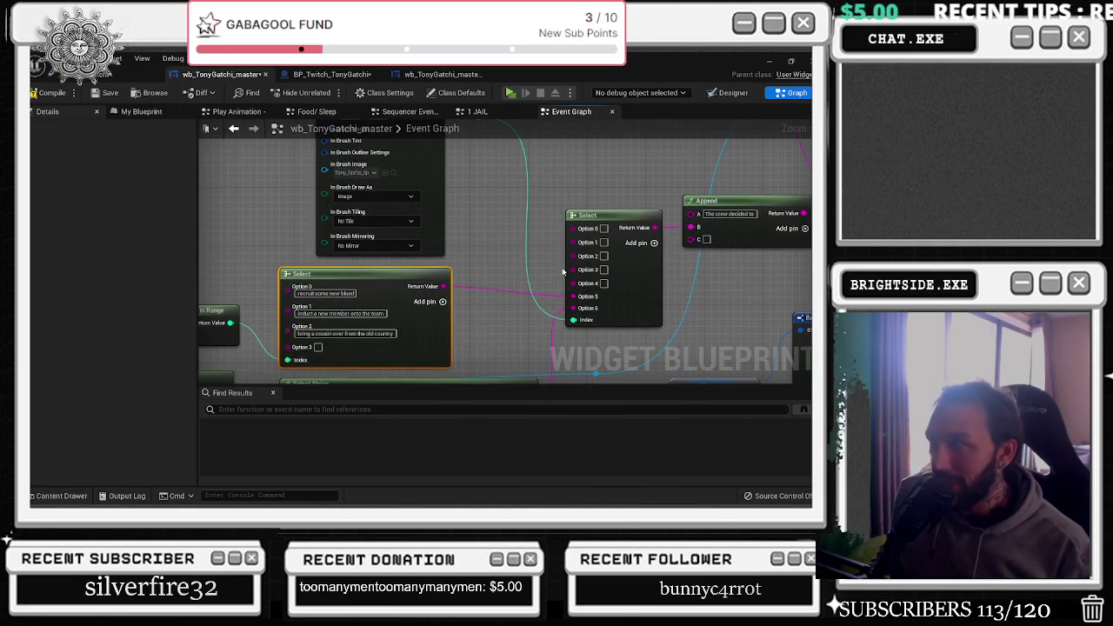
left_click_drag(562, 272, 540, 301)
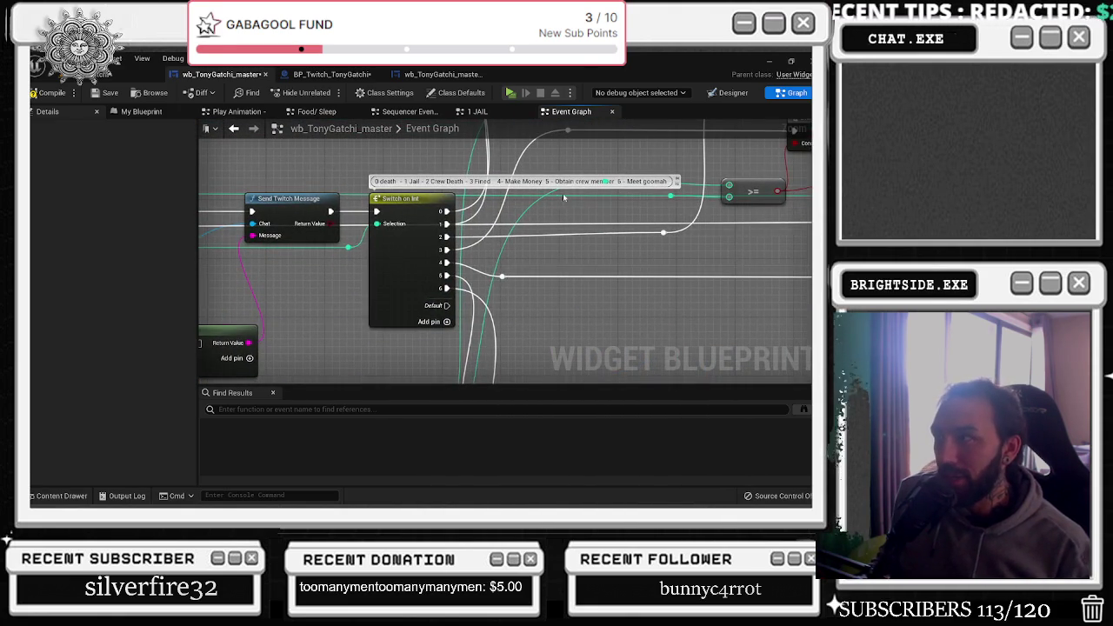
scroll(558, 194, "up", 1)
mouse_move(534, 180)
left_mouse_down()
mouse_move(606, 180)
mouse_move(486, 261)
left_mouse_up()
scroll(417, 261, "up", 2)
left_click(400, 257)
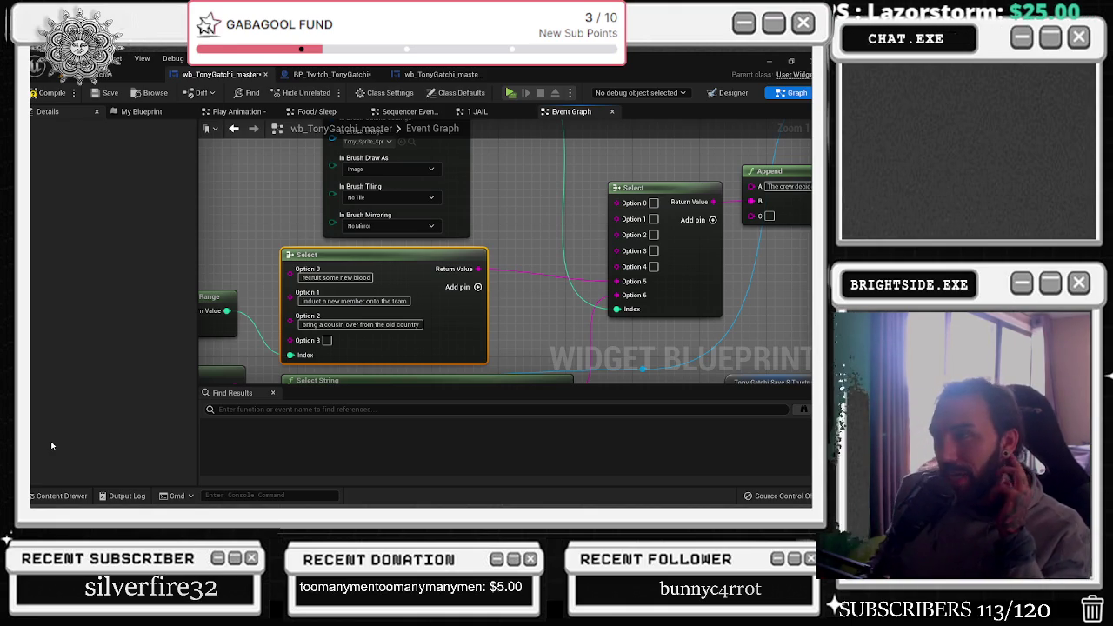
Review the Select and Random Bool nodes feeding the Append node, and select them together
scroll(305, 359, "down", 2)
left_click_drag(305, 358, 217, 375)
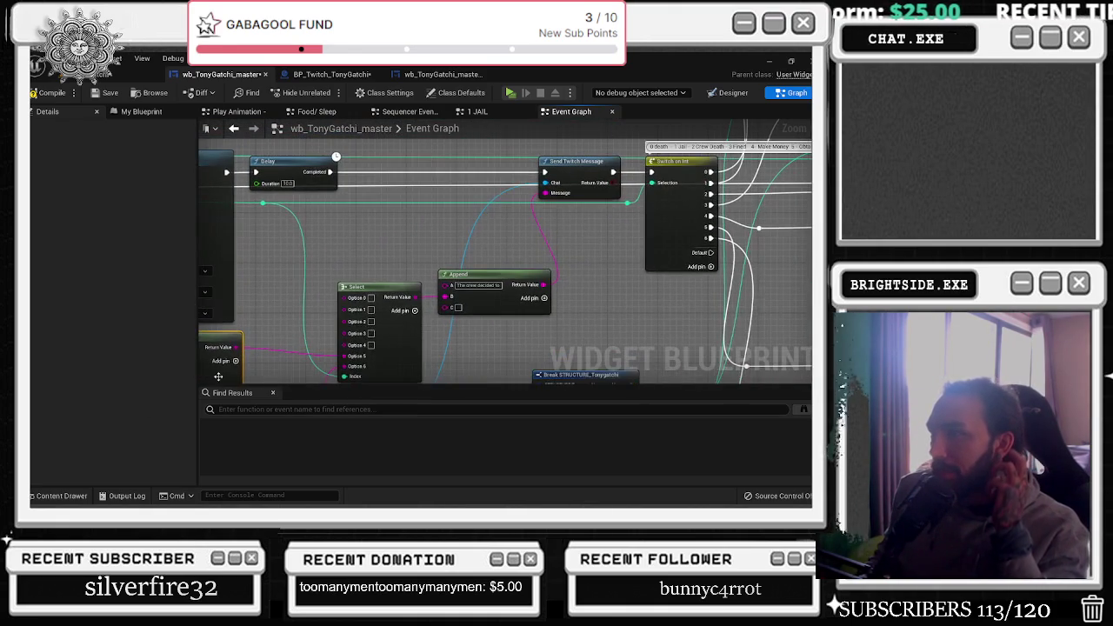
scroll(367, 316, "up", 1)
left_click_drag(367, 316, 327, 296)
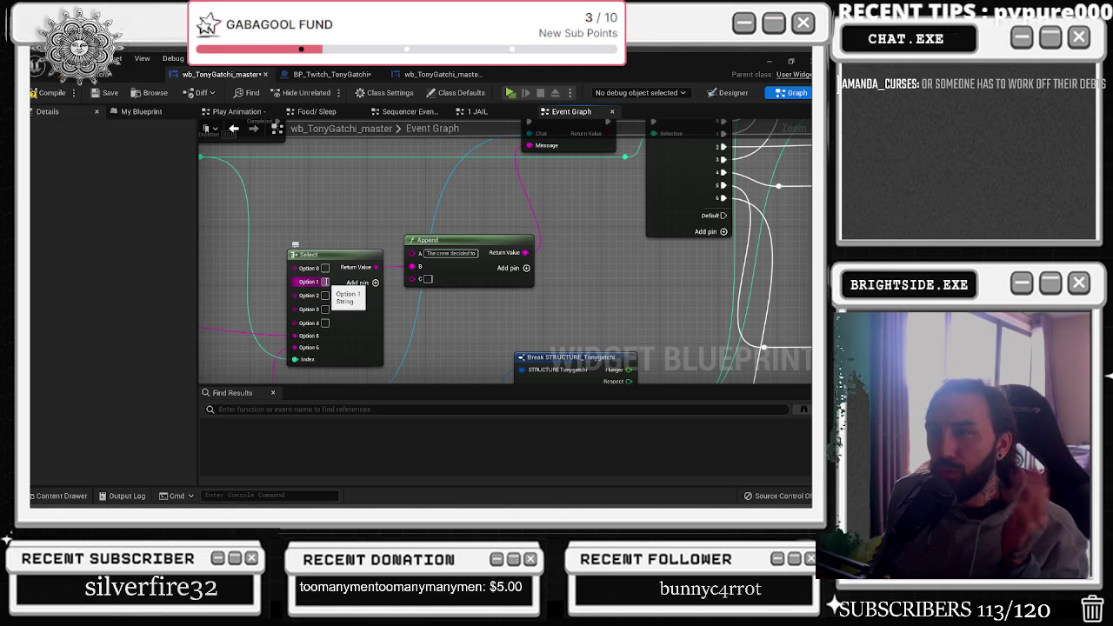
mouse_move(272, 235)
left_mouse_down()
mouse_move(511, 210)
mouse_move(609, 141)
left_mouse_up()
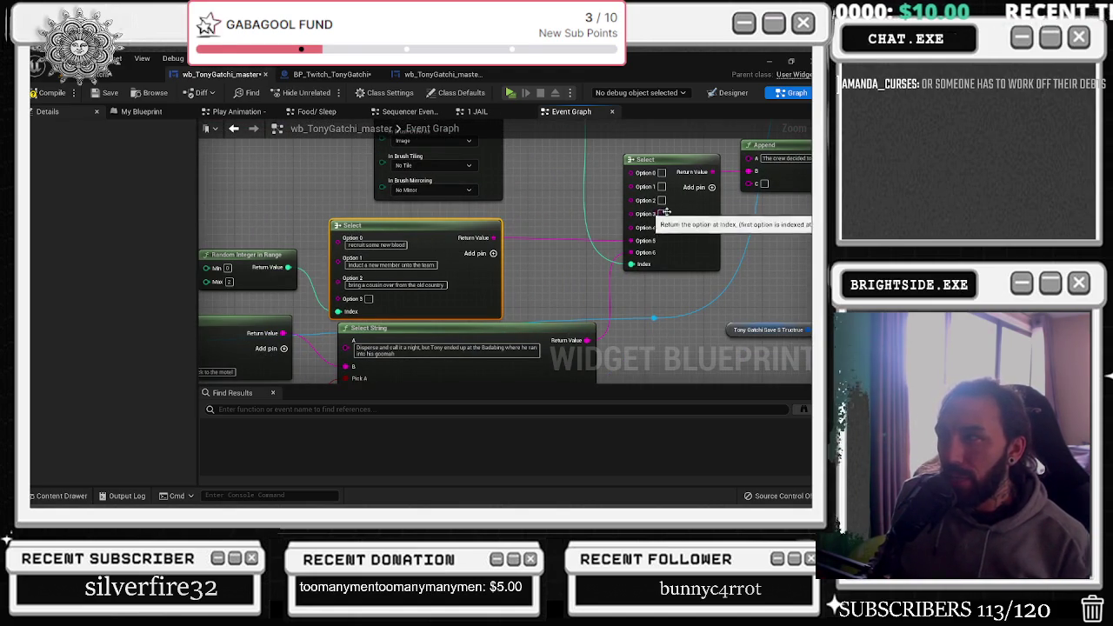
left_click_drag(595, 200, 385, 305)
left_click_drag(513, 268, 645, 210)
left_click_drag(323, 271, 459, 236)
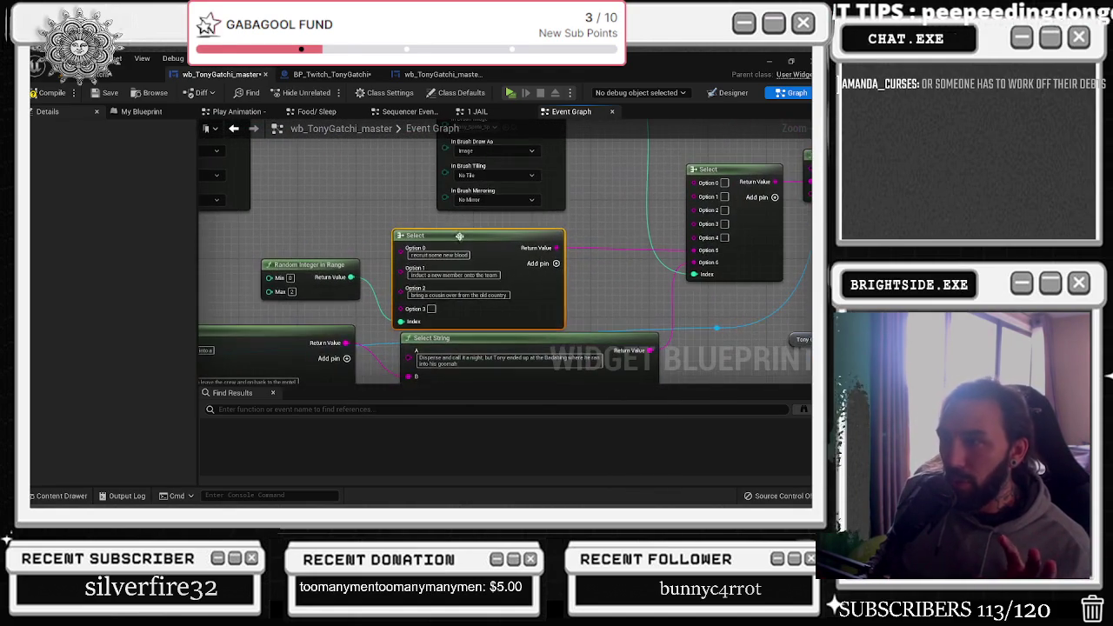
left_click_drag(530, 356, 590, 256)
left_click_drag(605, 311, 50, 193)
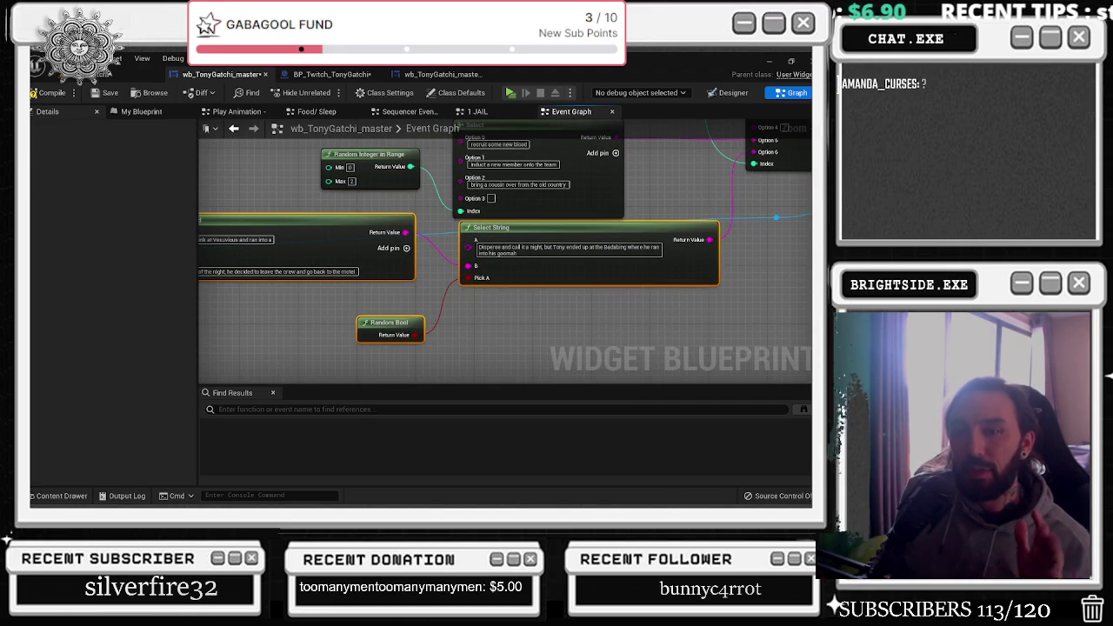
Open the '5 obtain crew members' collapsed graph next to the make money step
scroll(482, 197, "down", 2)
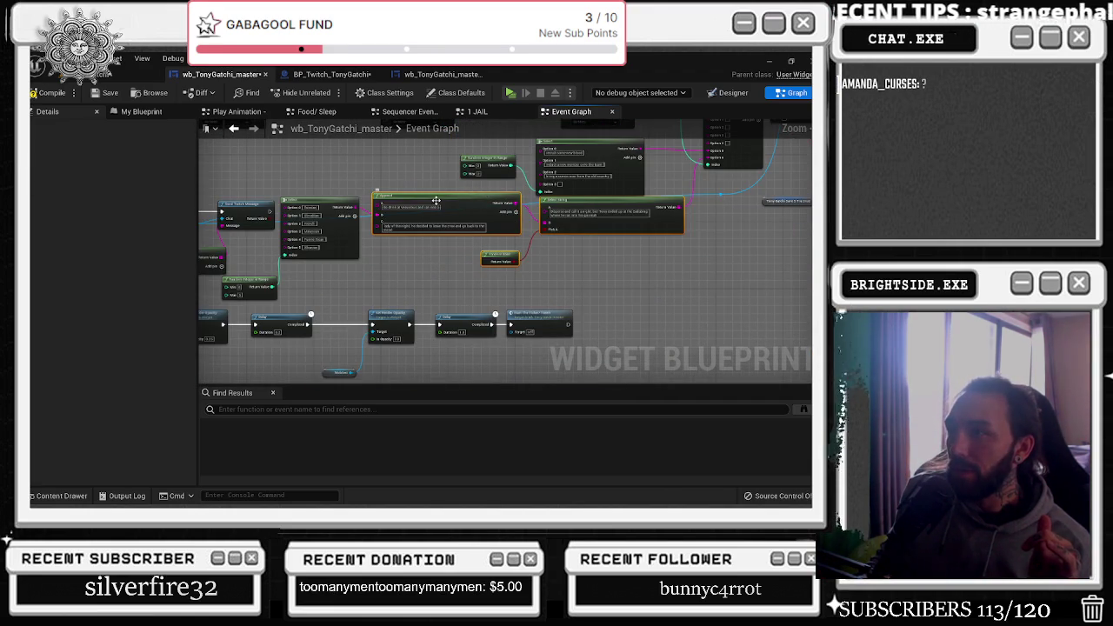
scroll(539, 217, "up", 2)
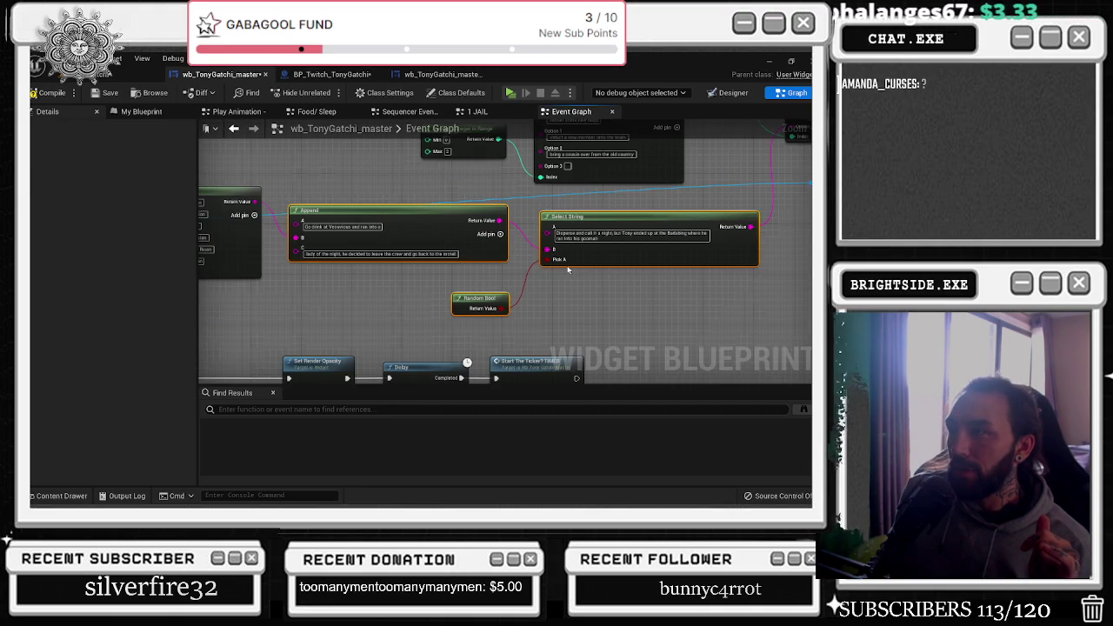
left_click_drag(571, 270, 333, 392)
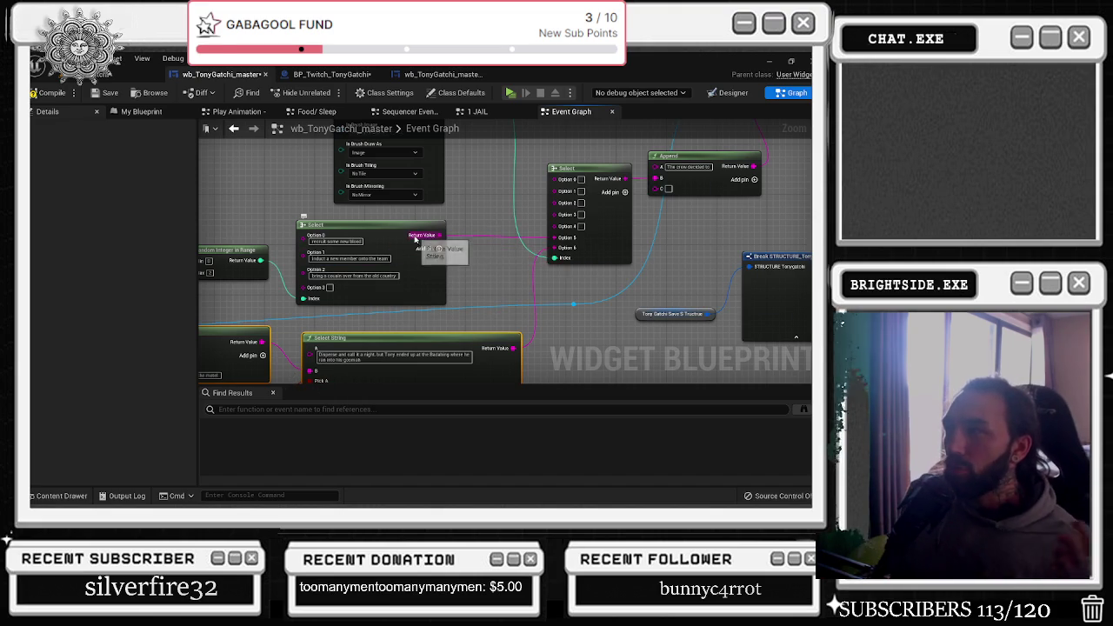
left_click_drag(791, 217, 368, 333)
left_click_drag(500, 226, 563, 302)
mouse_move(530, 351)
left_mouse_down()
mouse_move(567, 327)
mouse_move(451, 206)
mouse_move(264, 179)
left_mouse_up()
double_click(579, 309)
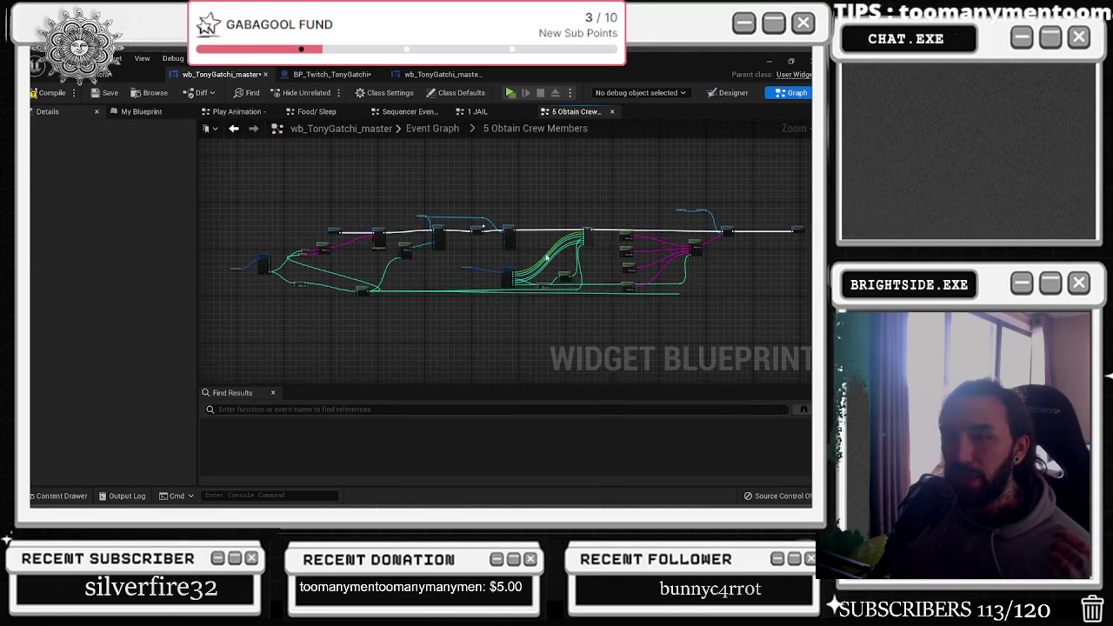
Look through the crew-join messages down to Pauly joining, then switch to the browser
scroll(427, 261, "up", 6)
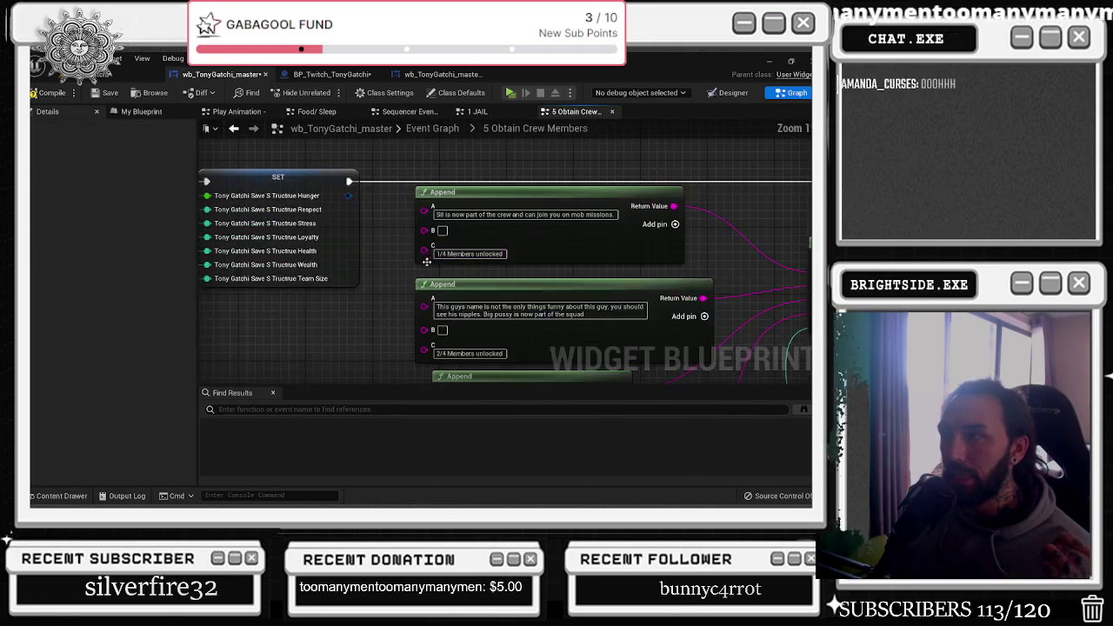
left_click_drag(457, 259, 376, 223)
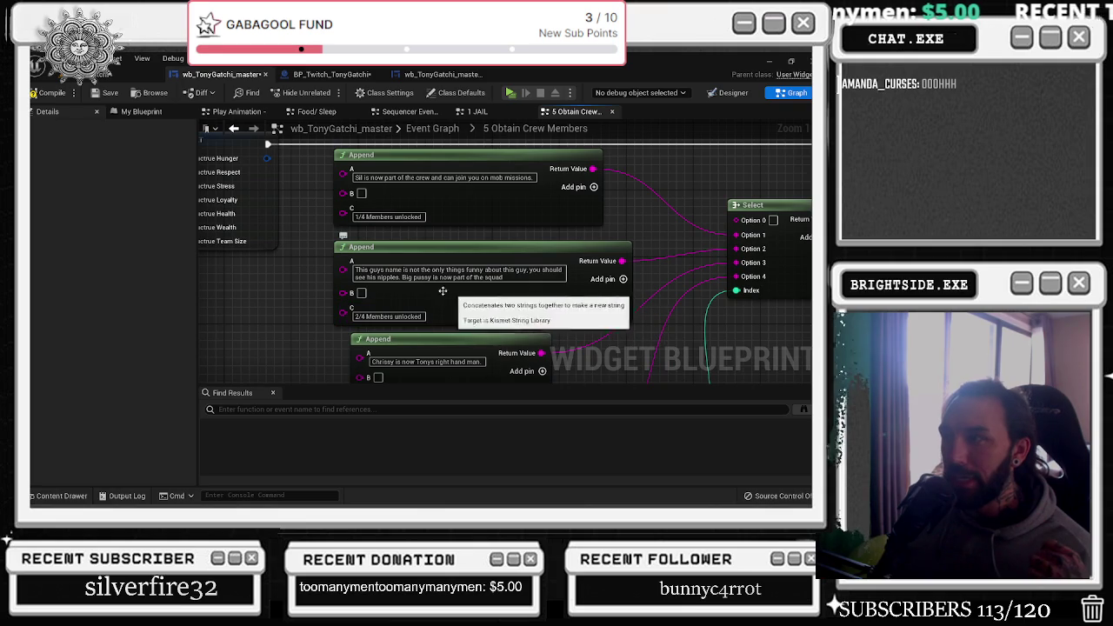
mouse_move(468, 296)
left_mouse_down()
mouse_move(447, 254)
mouse_move(431, 248)
mouse_move(421, 183)
left_mouse_up()
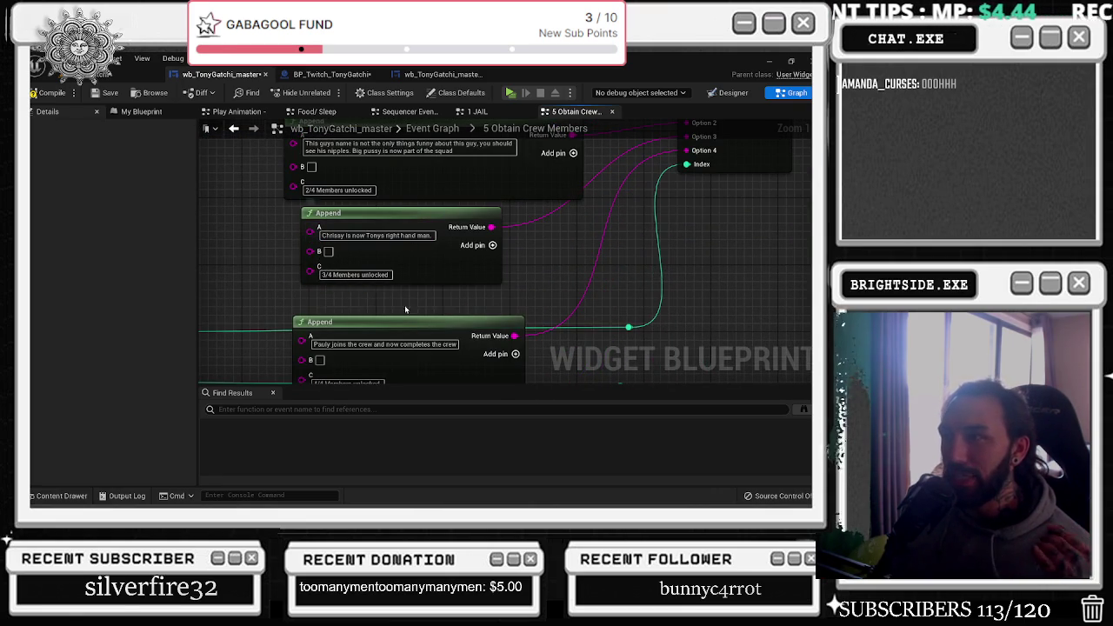
left_click_drag(403, 308, 406, 287)
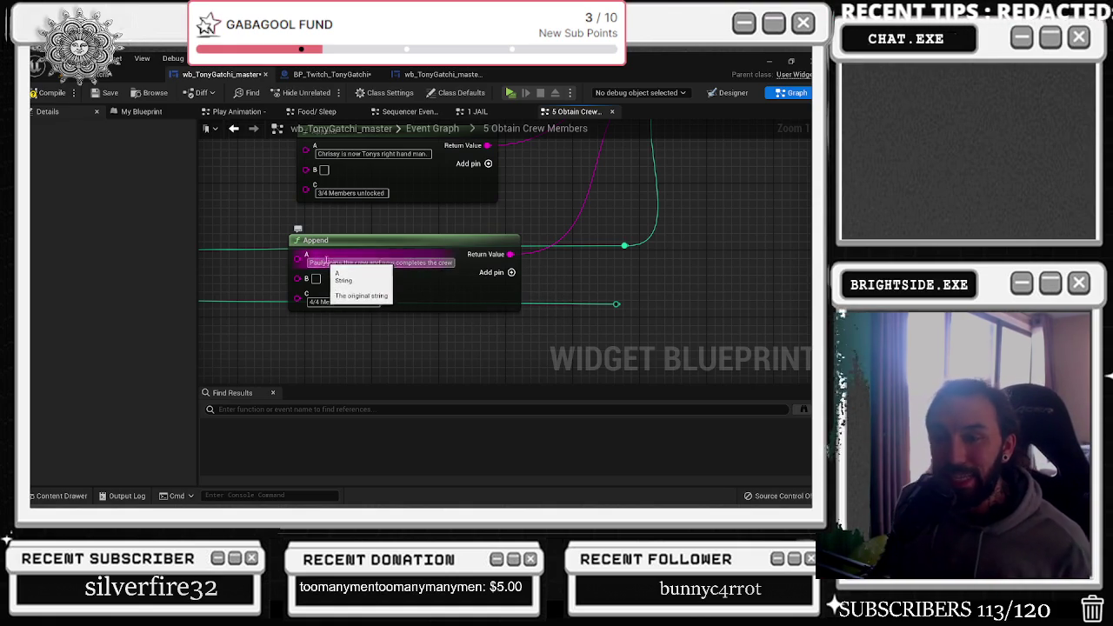
key("alt+Tab")
left_click(229, 365)
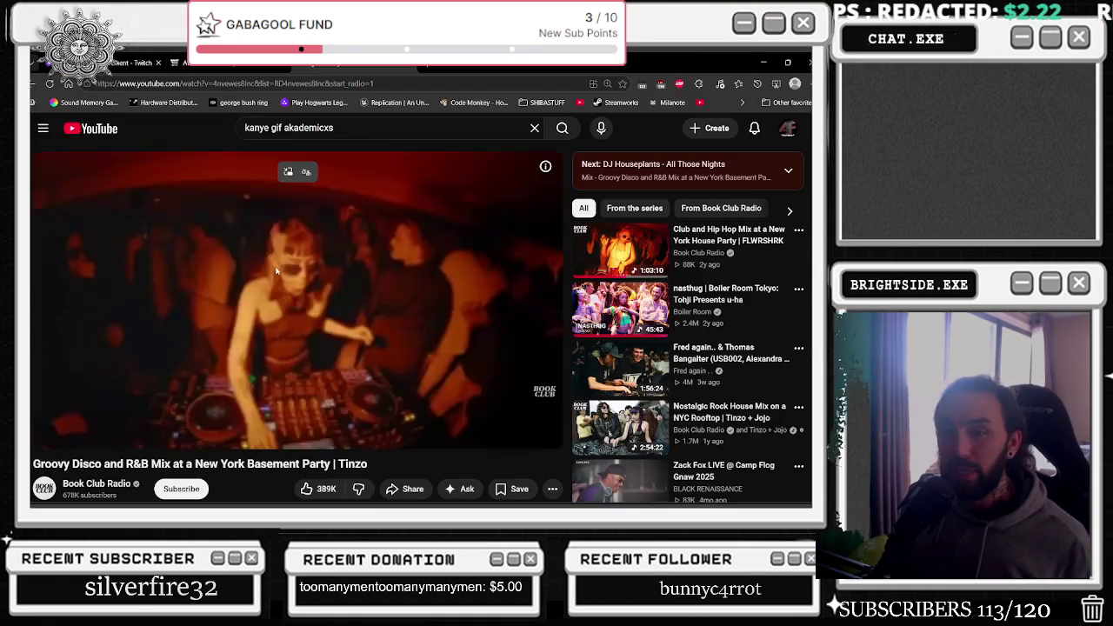
Correct a misspelled search to 'paulie walnuts' and load its Google results
left_click(428, 68)
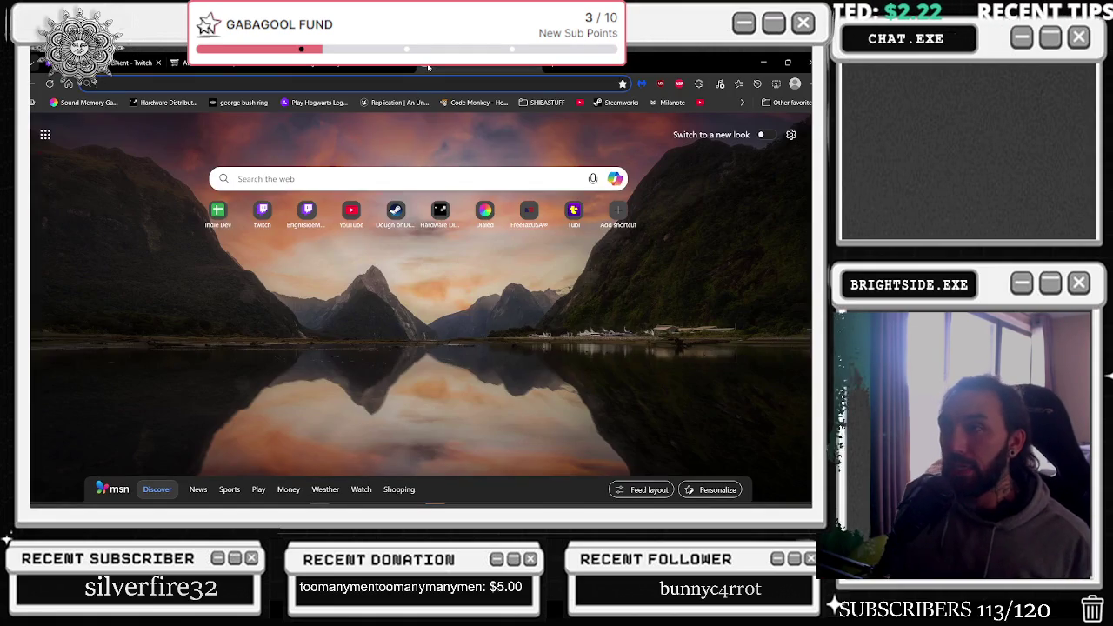
type("pail")
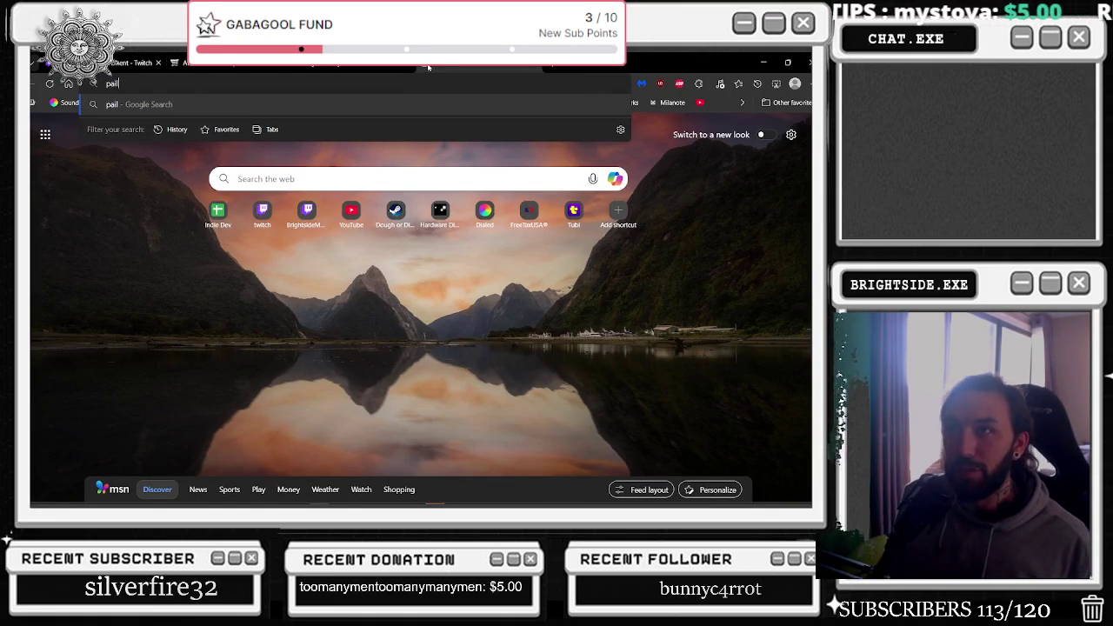
type("lie poutine")
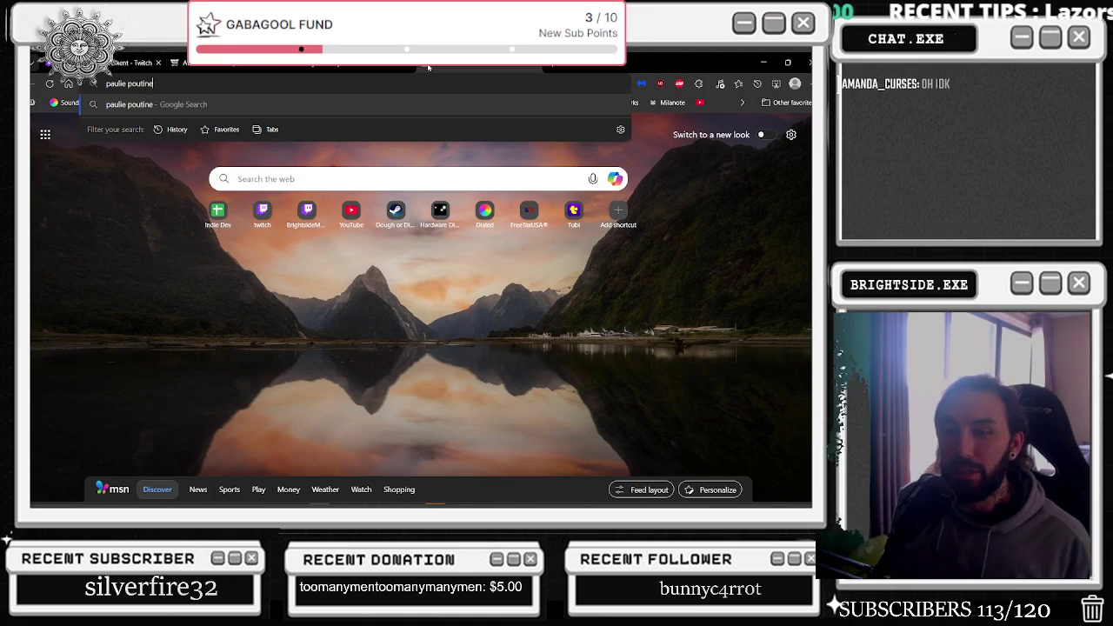
key("Return")
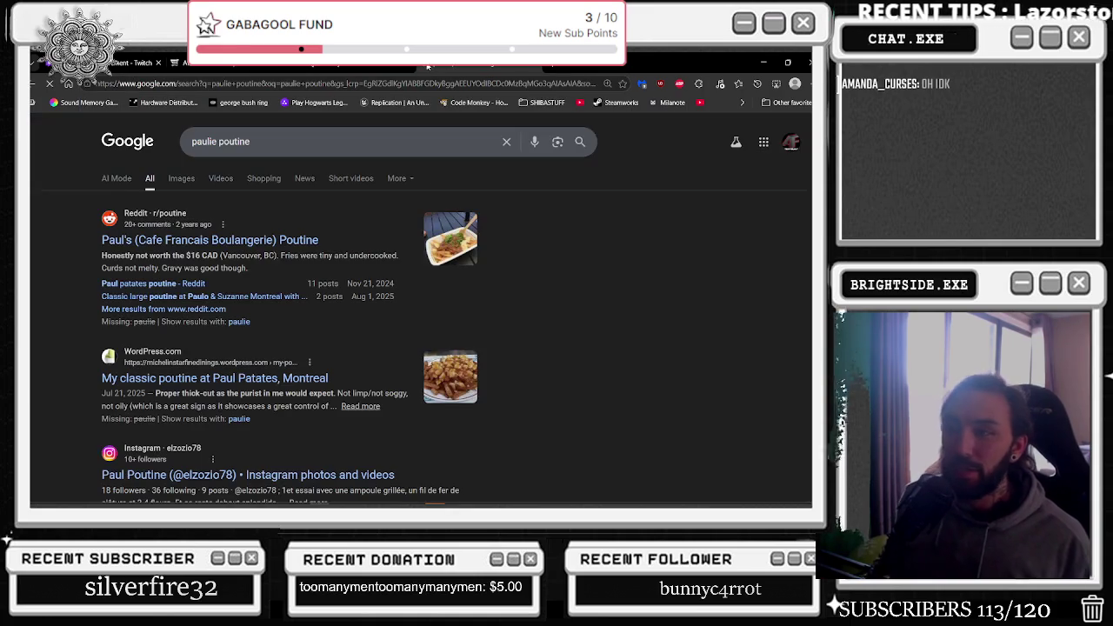
left_click(278, 142)
left_click(298, 140)
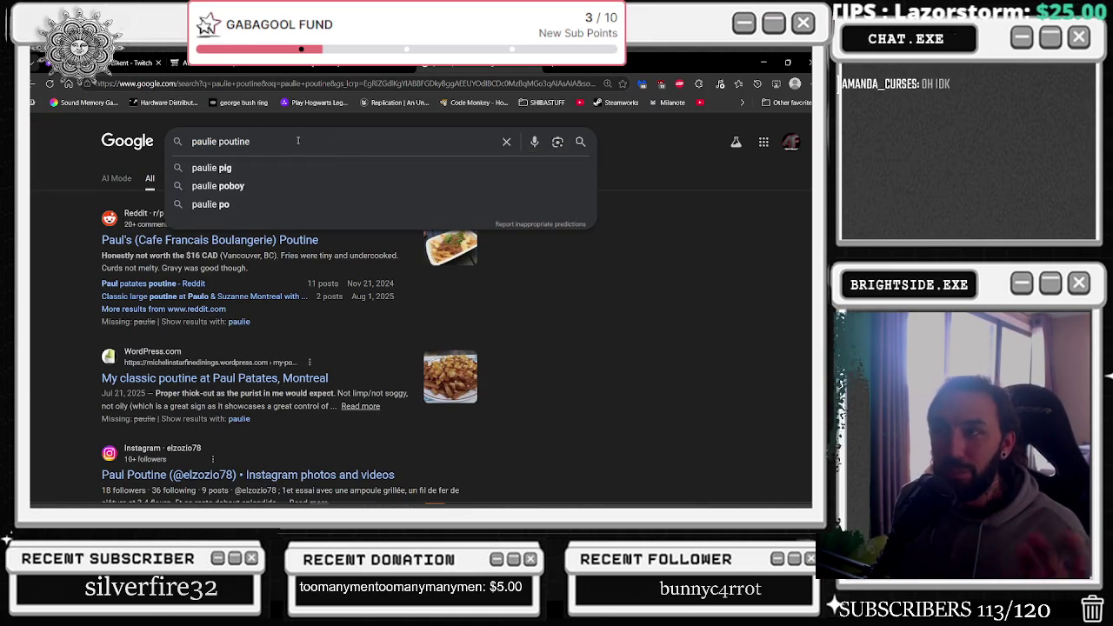
type("wal")
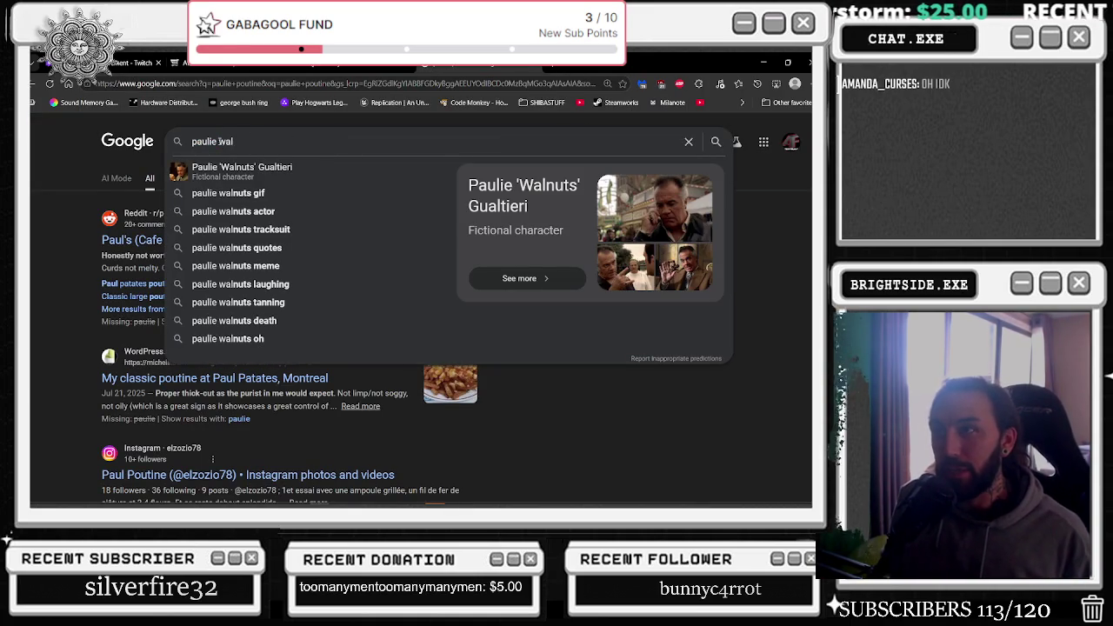
key("Down")
key("Return")
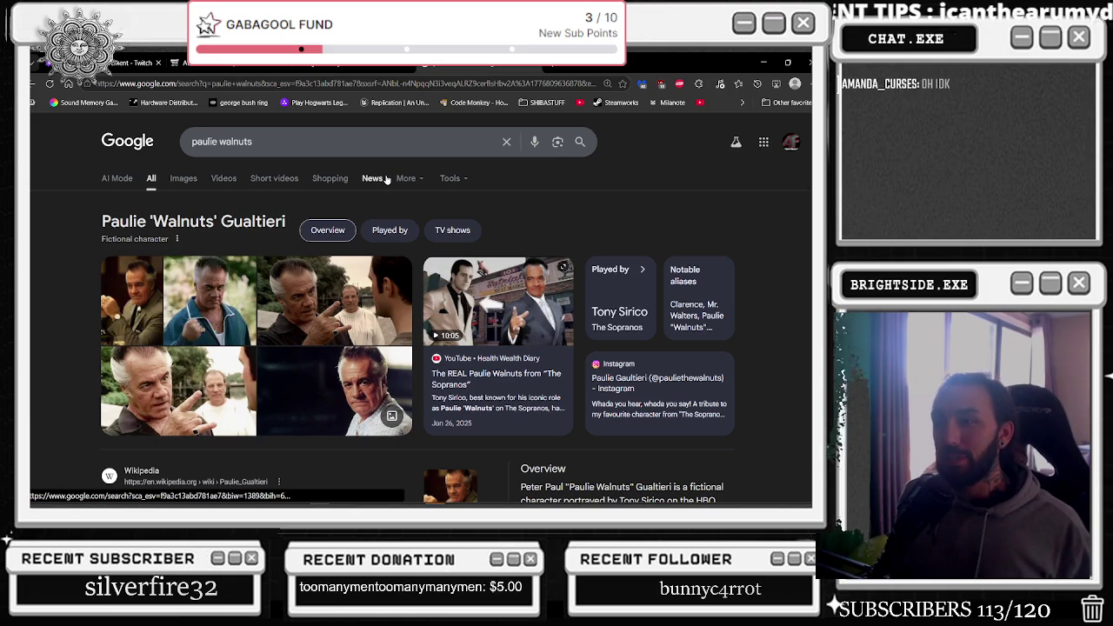
key("alt+Tab")
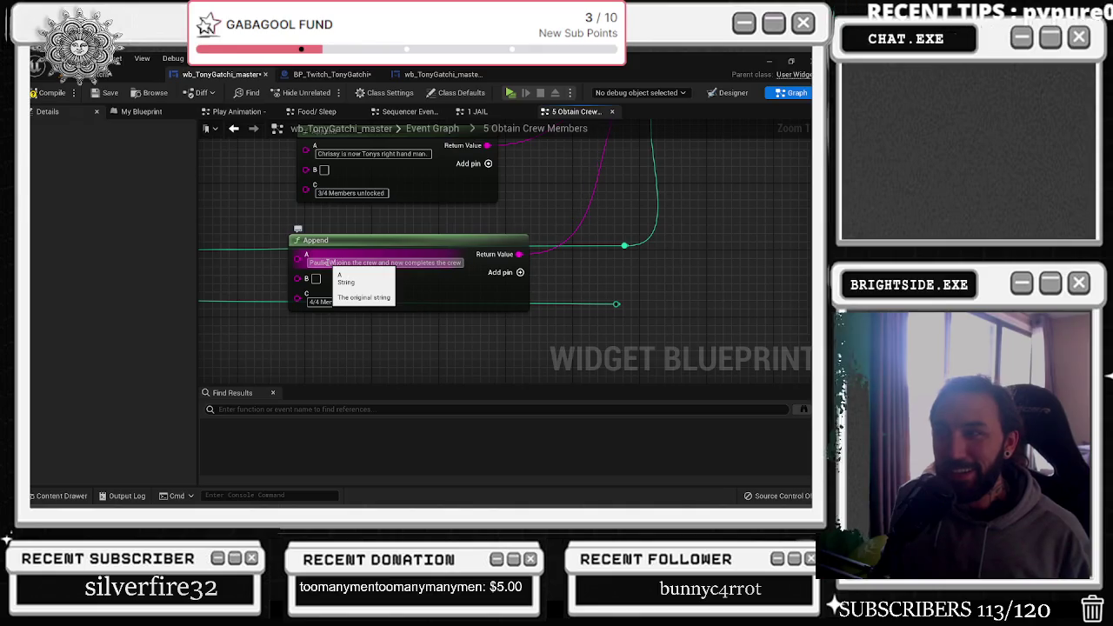
Add 'joins' to the Paulie Walnuts message and select the Paulie and Chrissy Append nodes
type("joins")
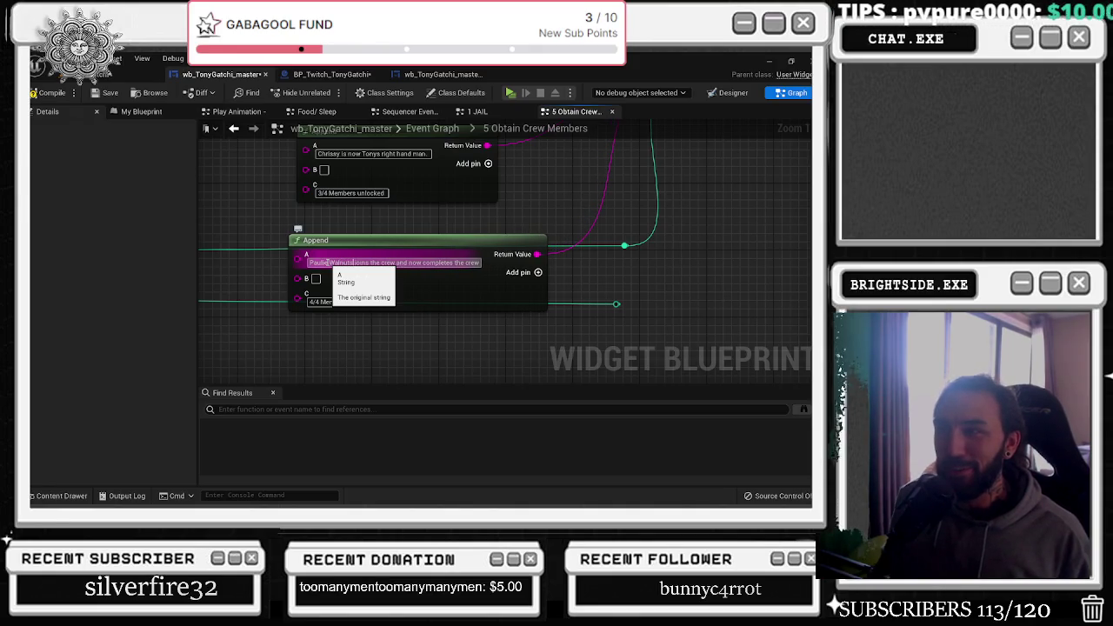
left_click(476, 227)
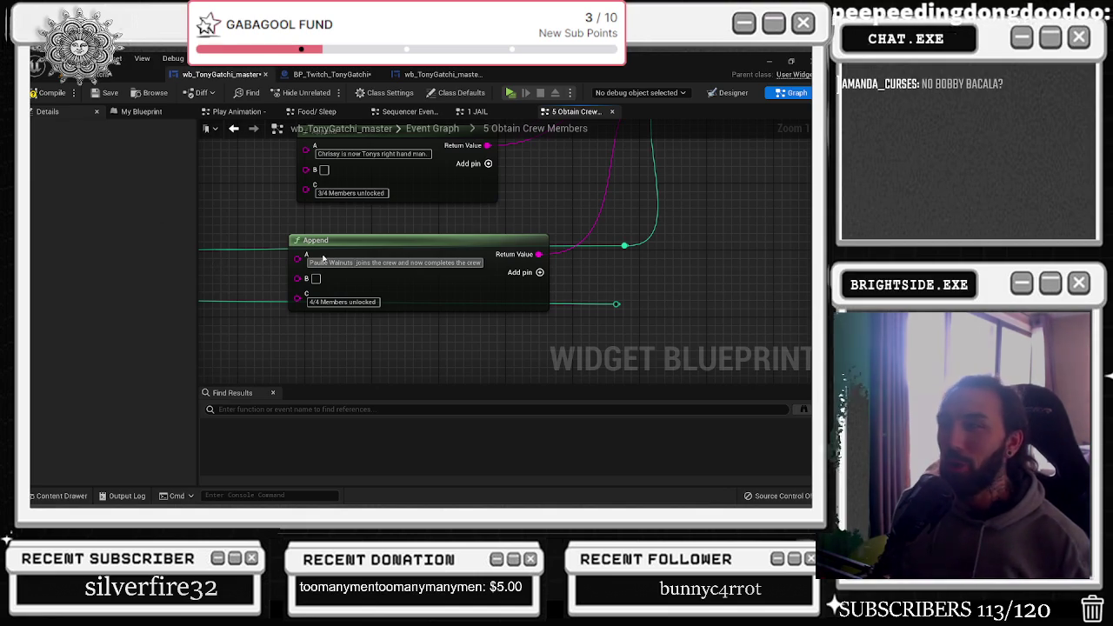
scroll(314, 253, "down", 2)
left_click(379, 245)
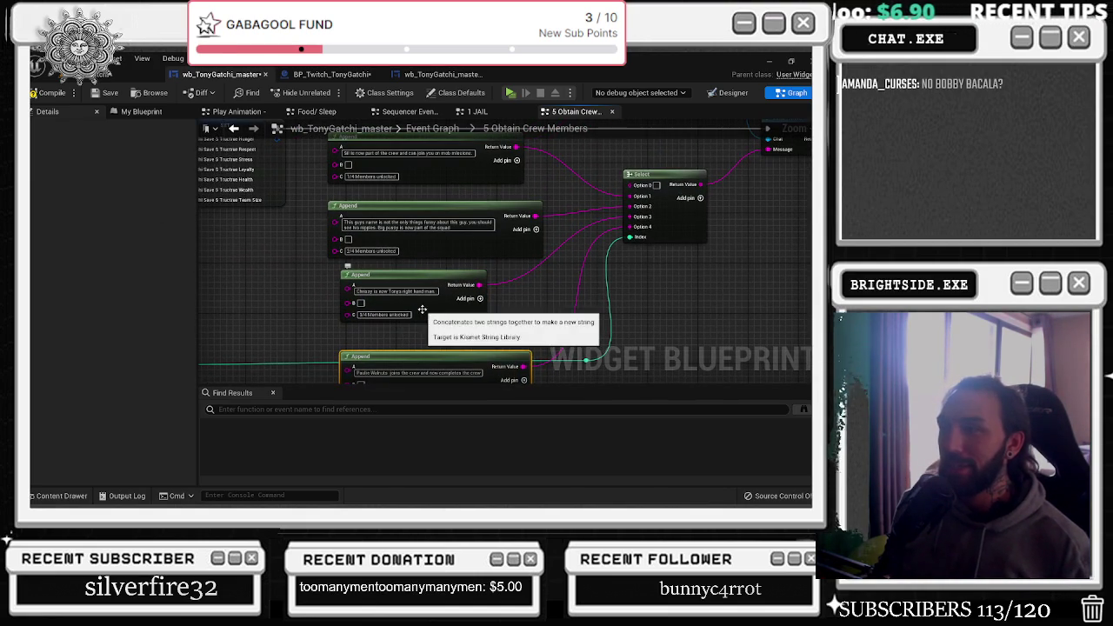
left_click(385, 277)
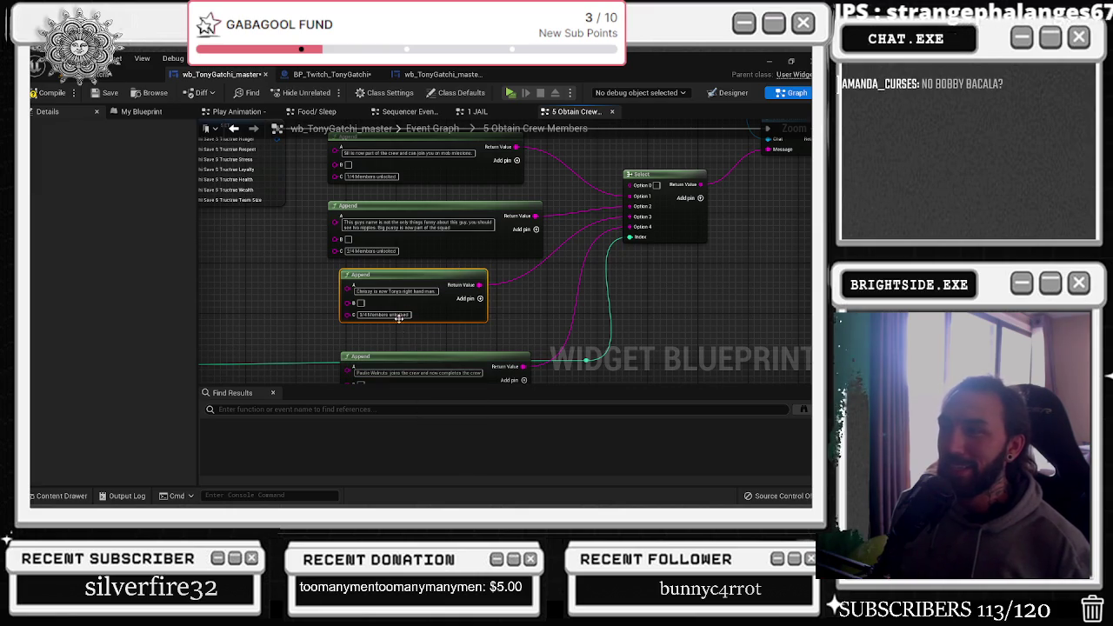
scroll(462, 243, "up", 2)
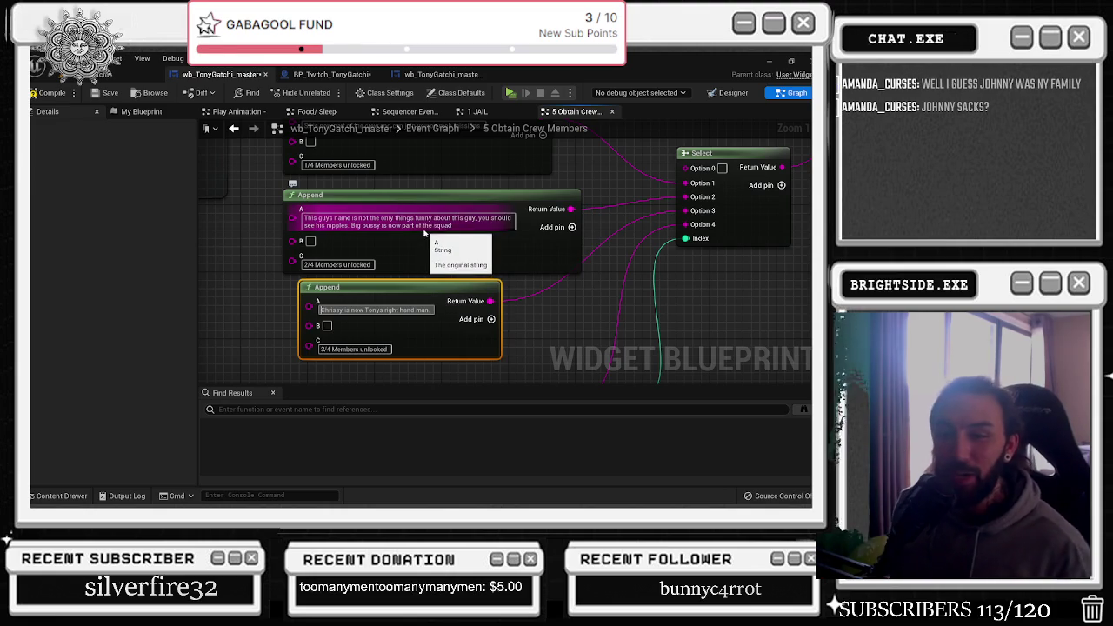
key("alt+Tab")
key("alt+Tab")
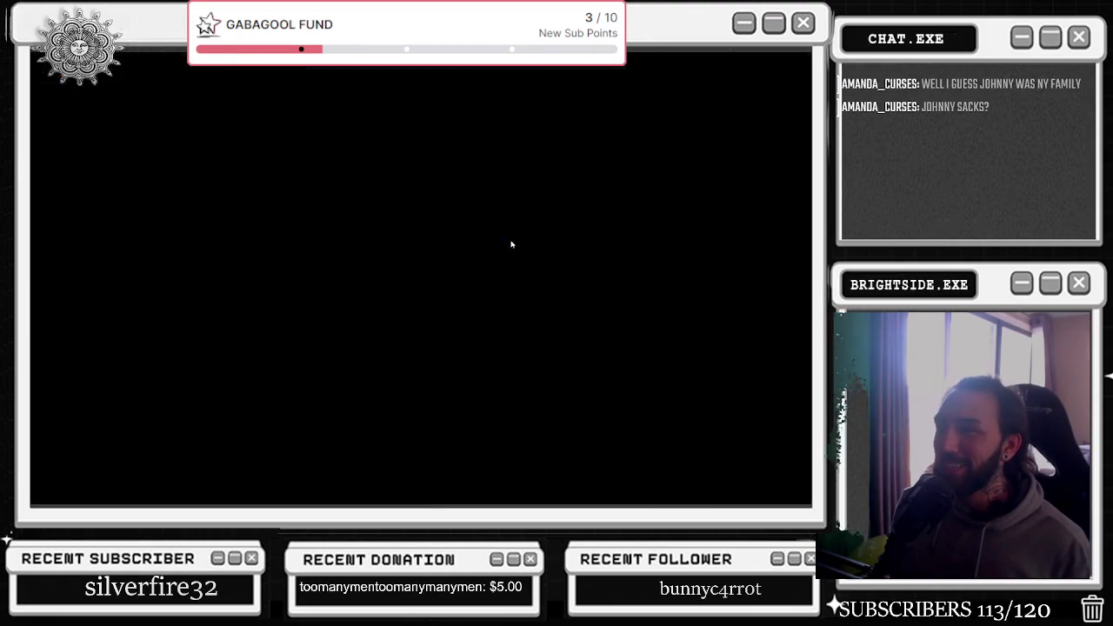
Search Google for 'johnny sacks', scroll the results, then return to Unreal Engine
key("slash")
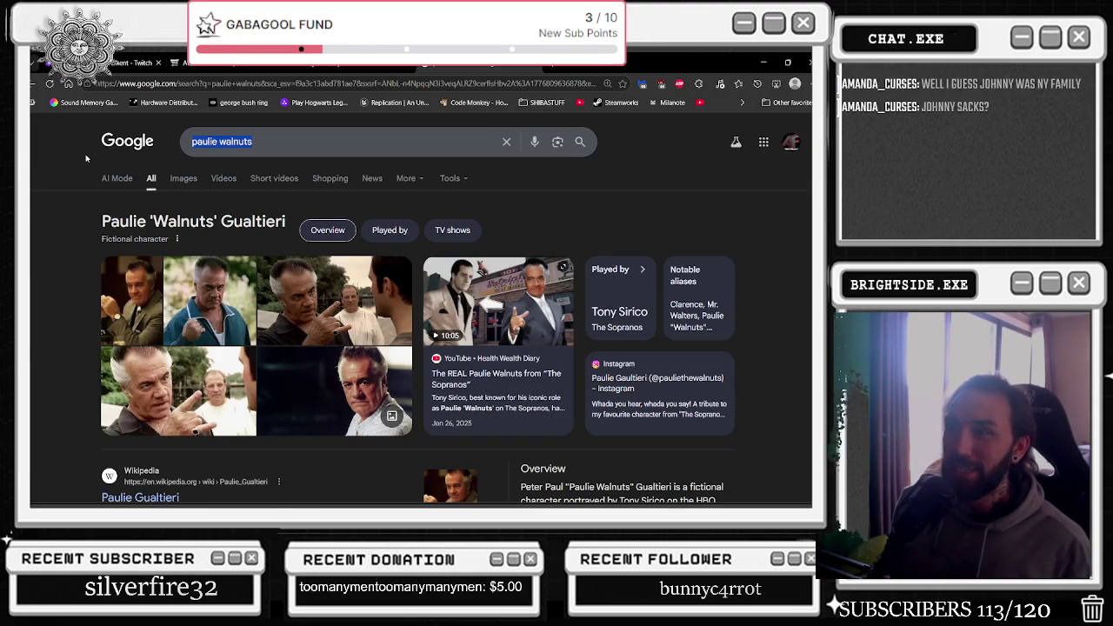
type("johhnny s")
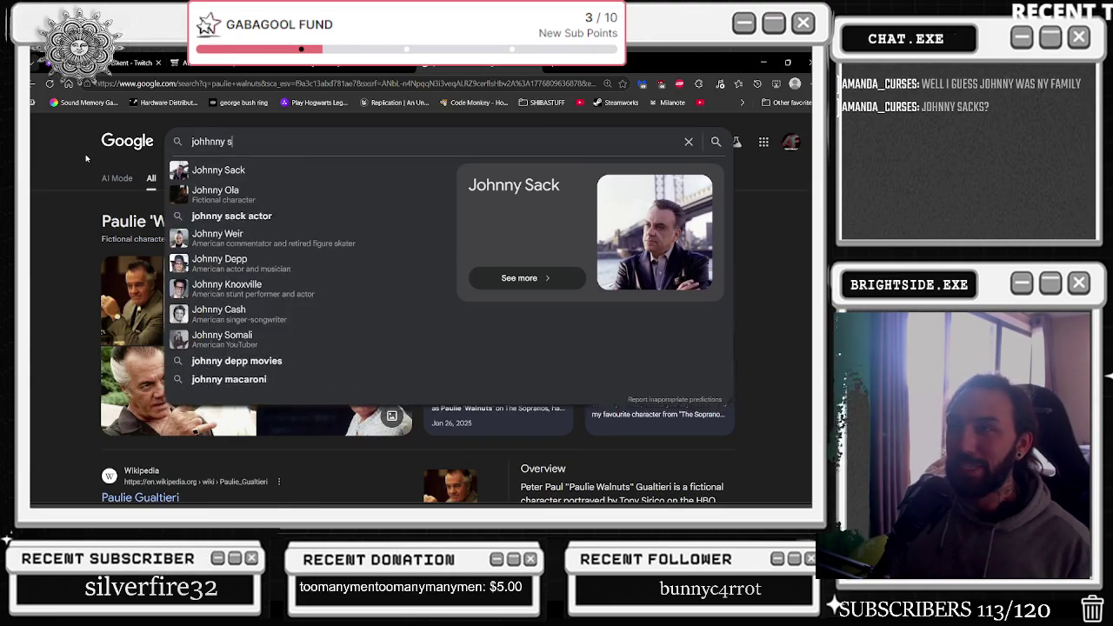
type("acks")
key("Return")
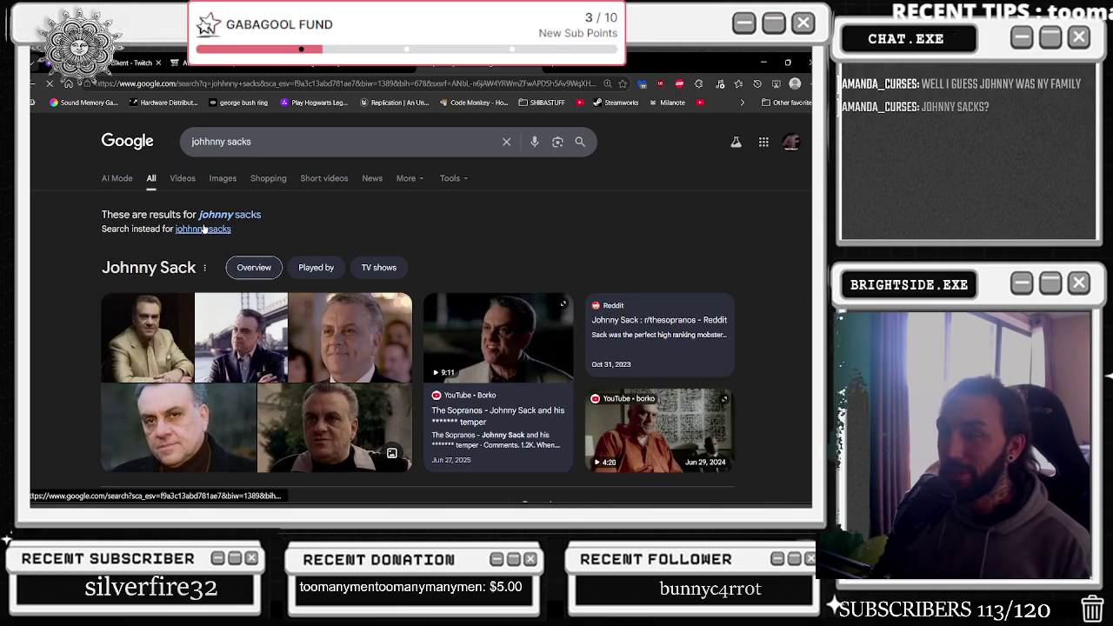
scroll(333, 323, "down", 1)
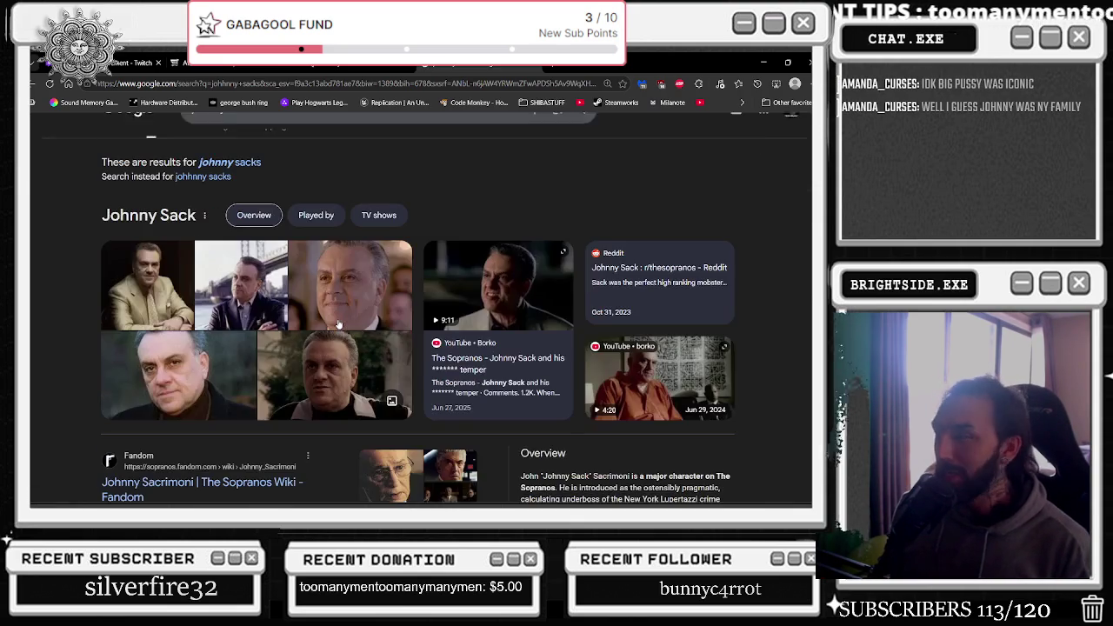
scroll(333, 324, "down", 1)
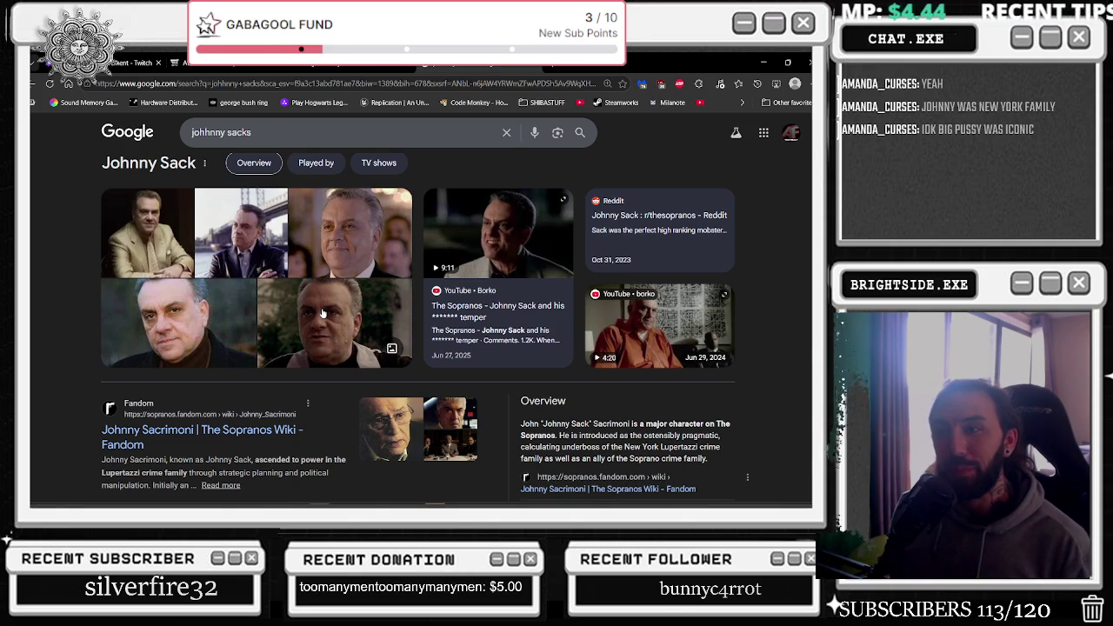
left_click(304, 62)
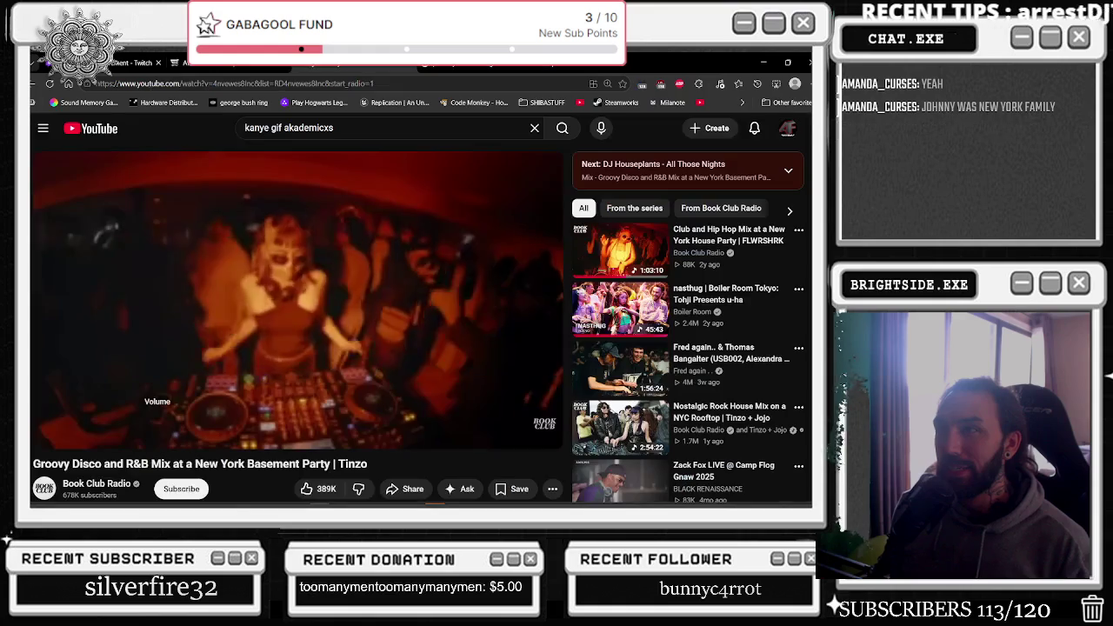
left_click(200, 62)
left_click(130, 62)
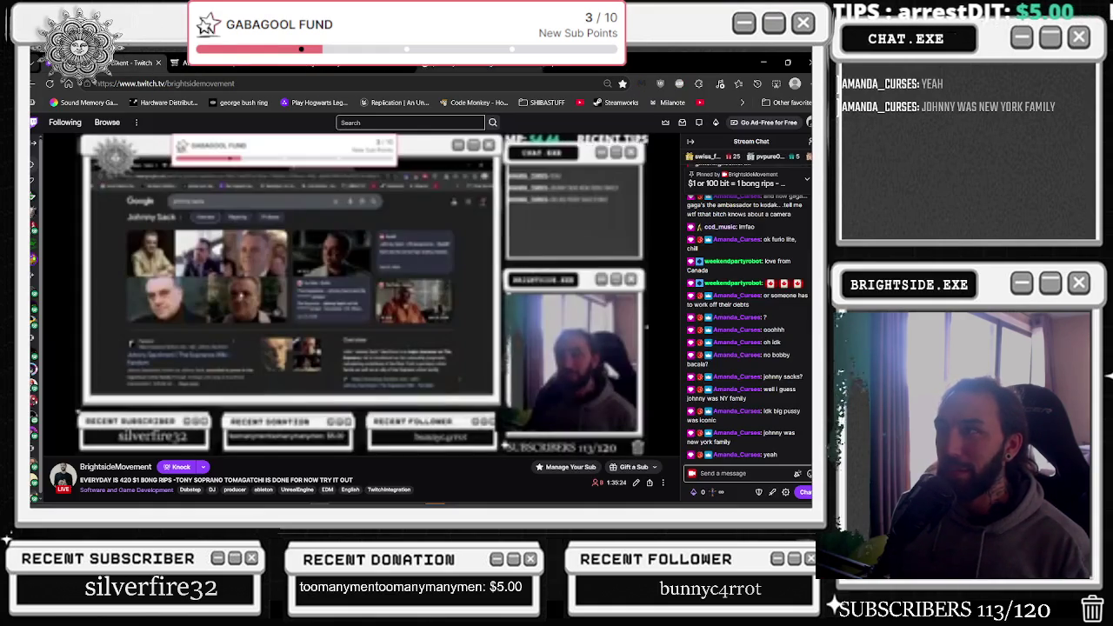
left_click(763, 63)
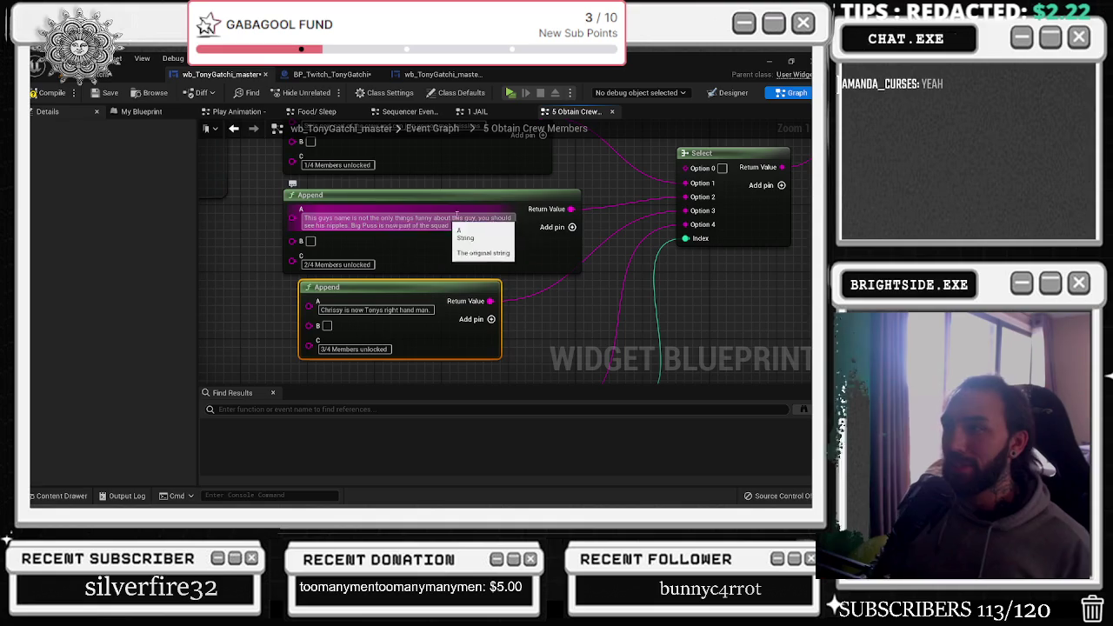
Replace 'this guy' with 'him!' in the Big Puss crew message
left_click(491, 185)
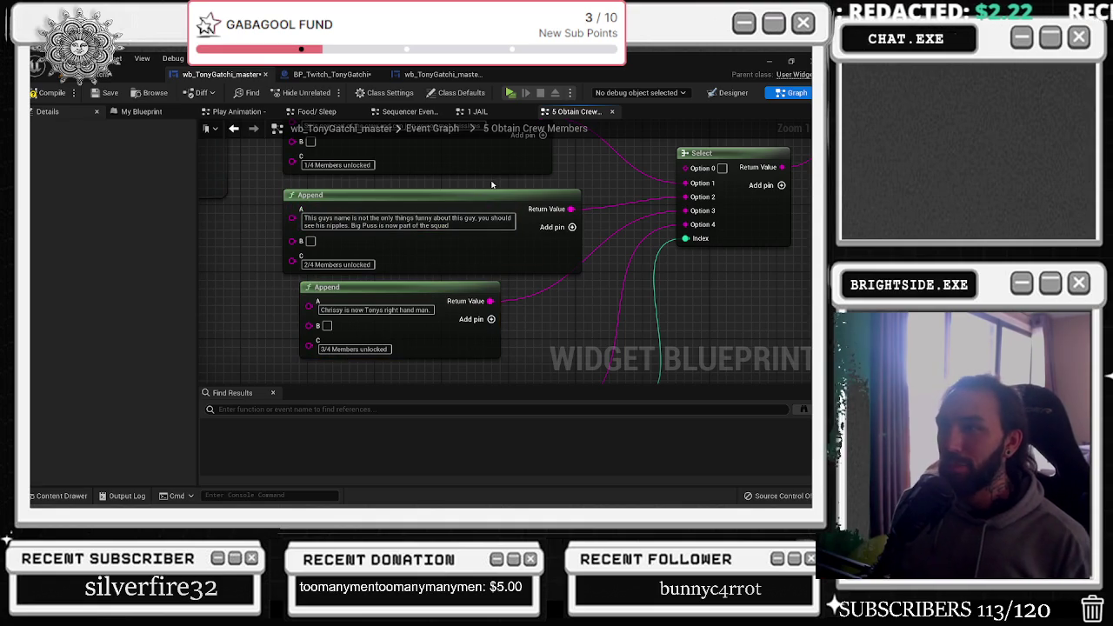
left_click_drag(318, 218, 480, 224)
left_click(365, 221)
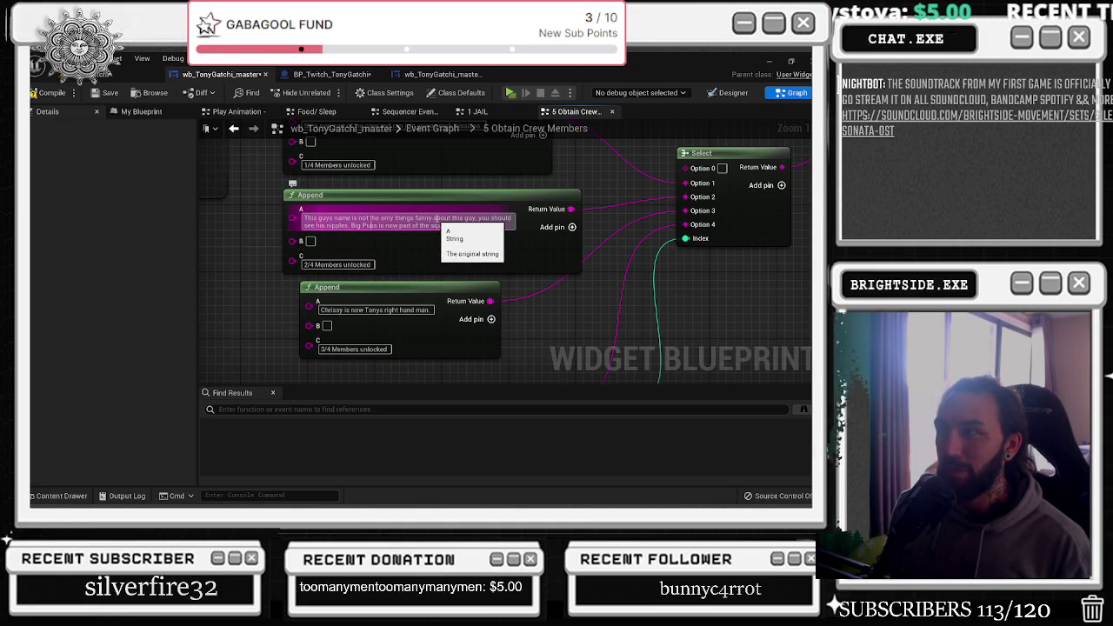
left_click_drag(452, 218, 471, 219)
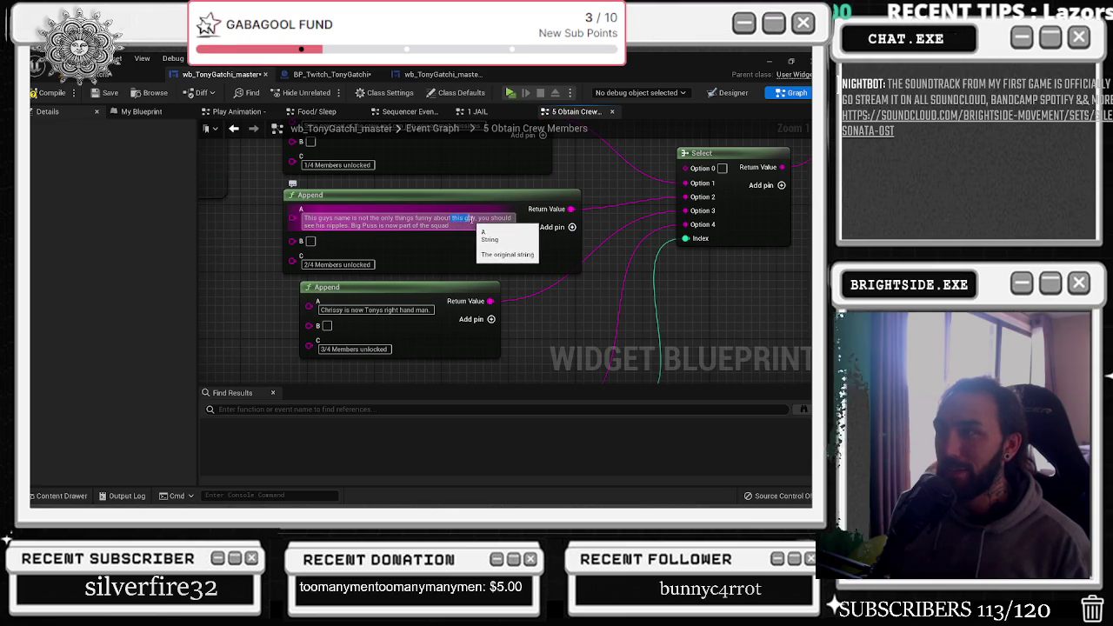
type("h")
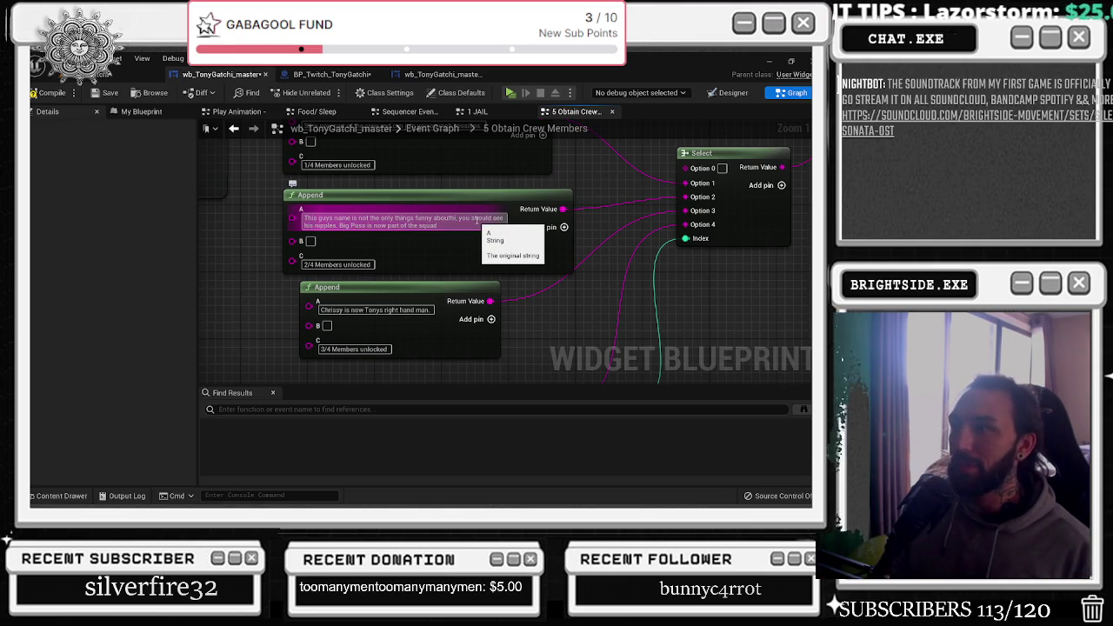
type("im")
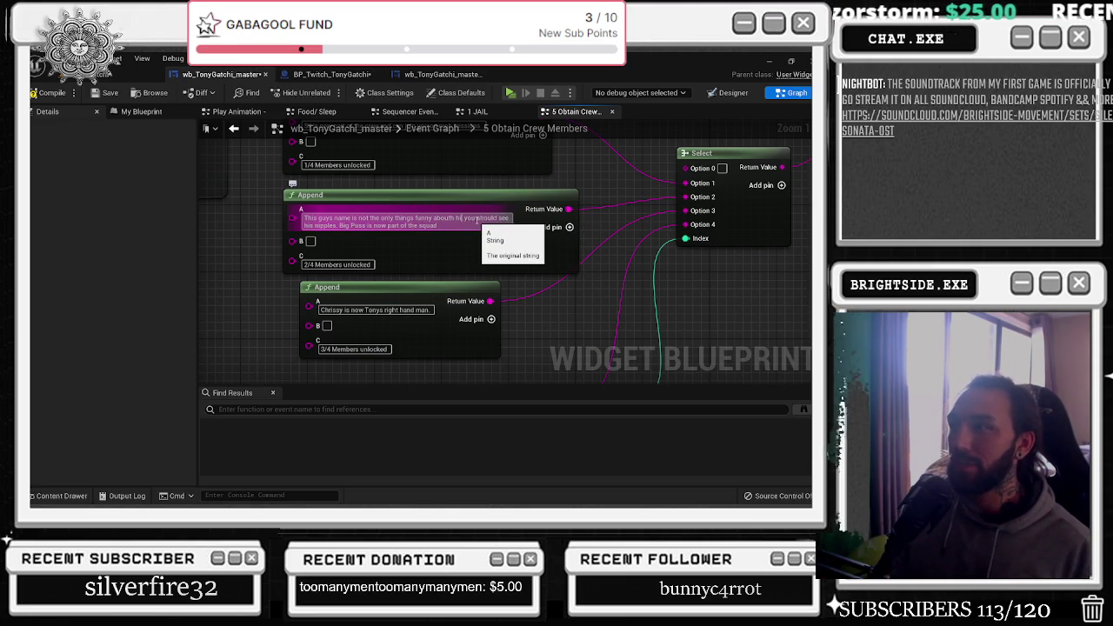
type("!")
key("Return")
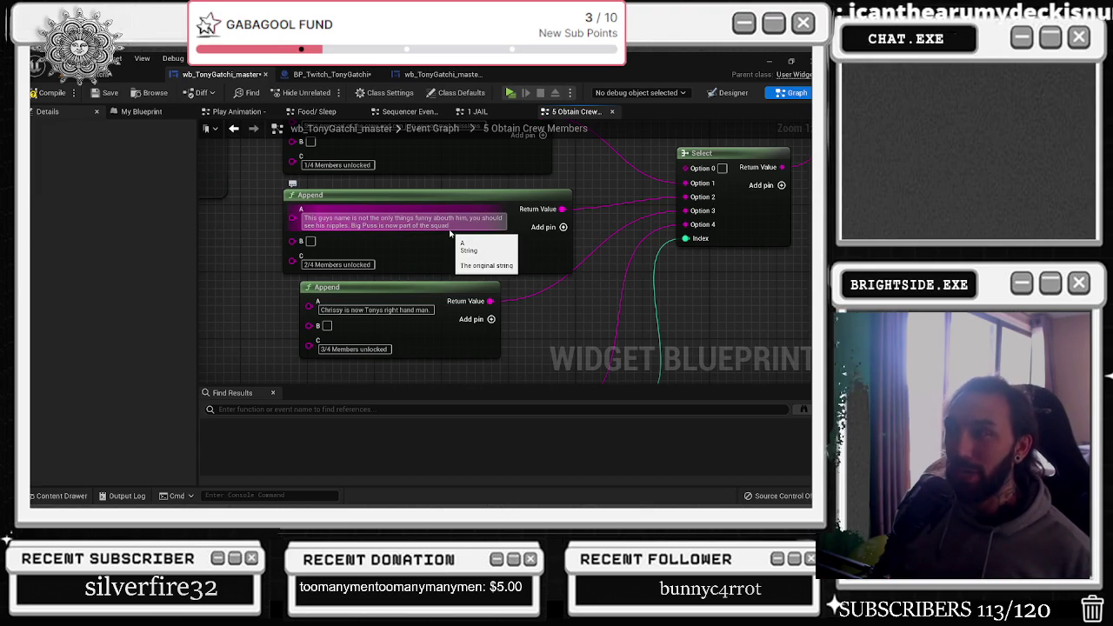
mouse_move(451, 233)
left_mouse_down()
mouse_move(423, 251)
mouse_move(439, 259)
left_mouse_up()
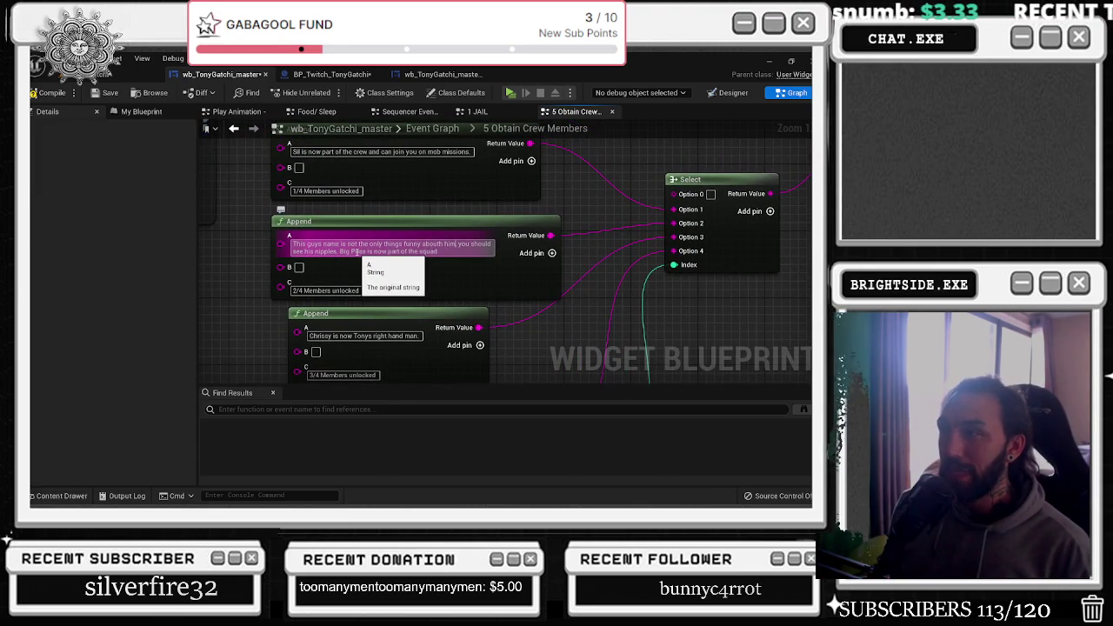
left_click_drag(441, 262, 451, 286)
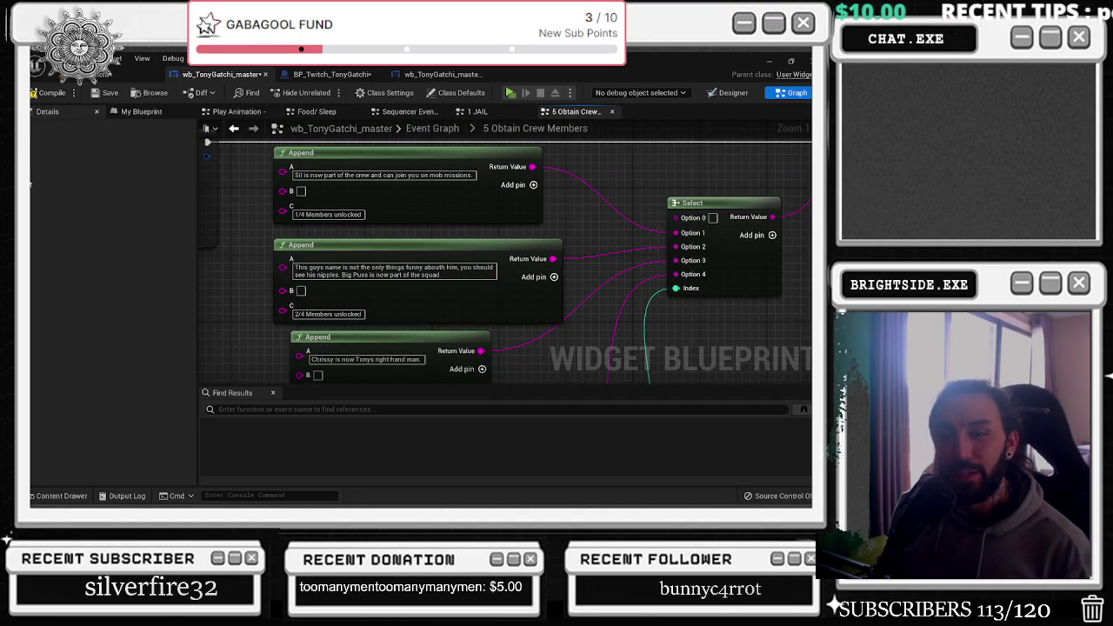
left_click_drag(360, 275, 368, 174)
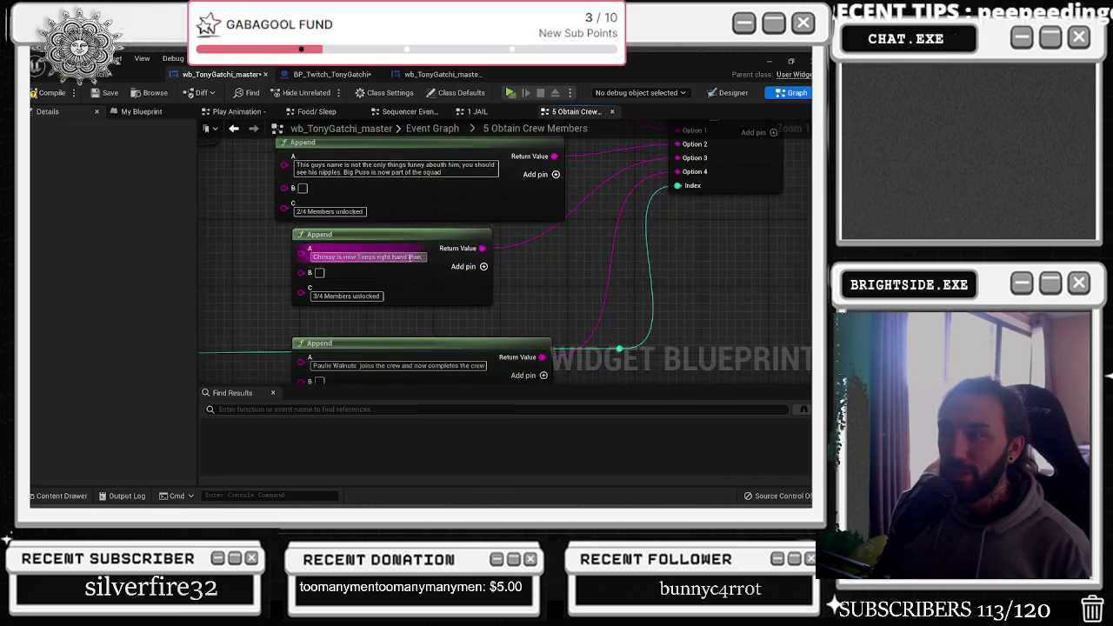
left_click_drag(405, 268, 393, 200)
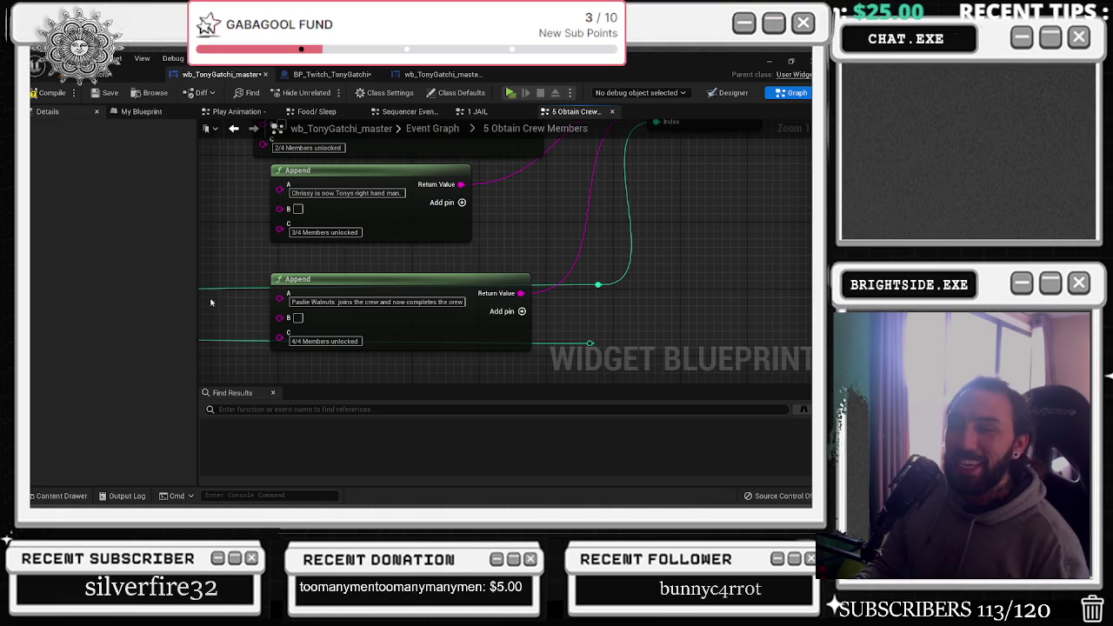
left_click(381, 302)
Insert 'waddya hear, waddya say' before 'and now completes the crew', then compile
left_click_drag(381, 302, 479, 303)
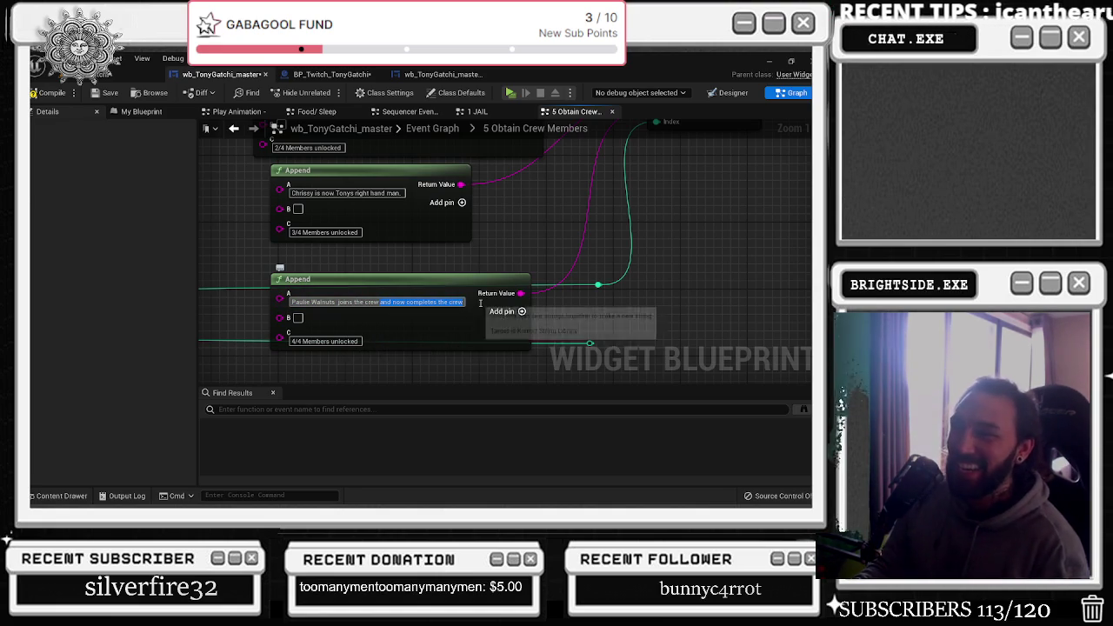
key("Left")
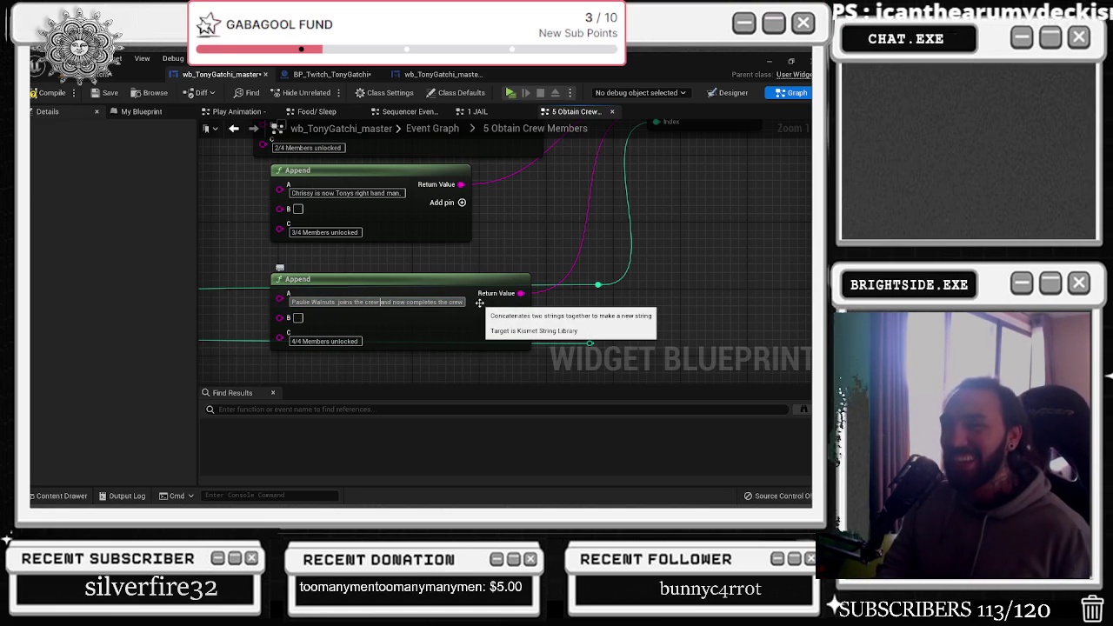
type("wasdya hear, wa")
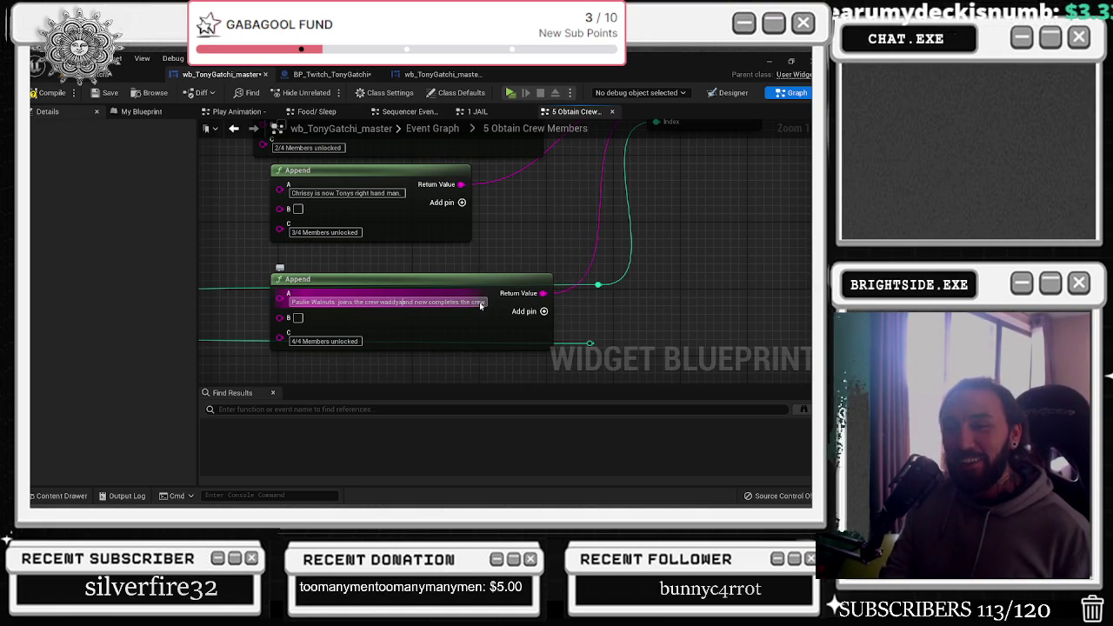
type("ddya")
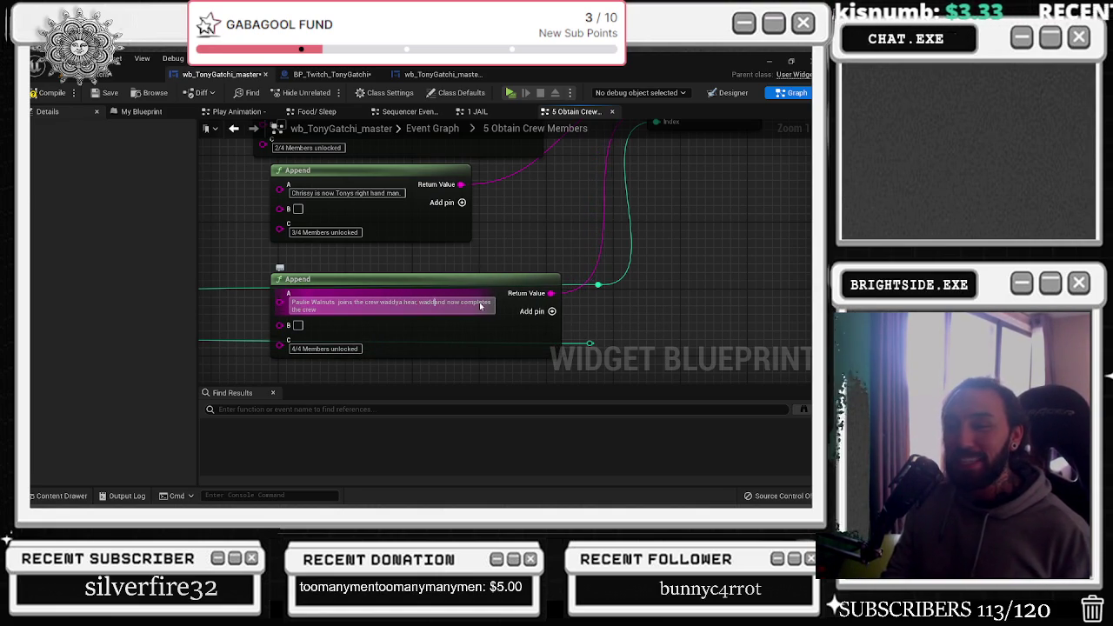
type(" say")
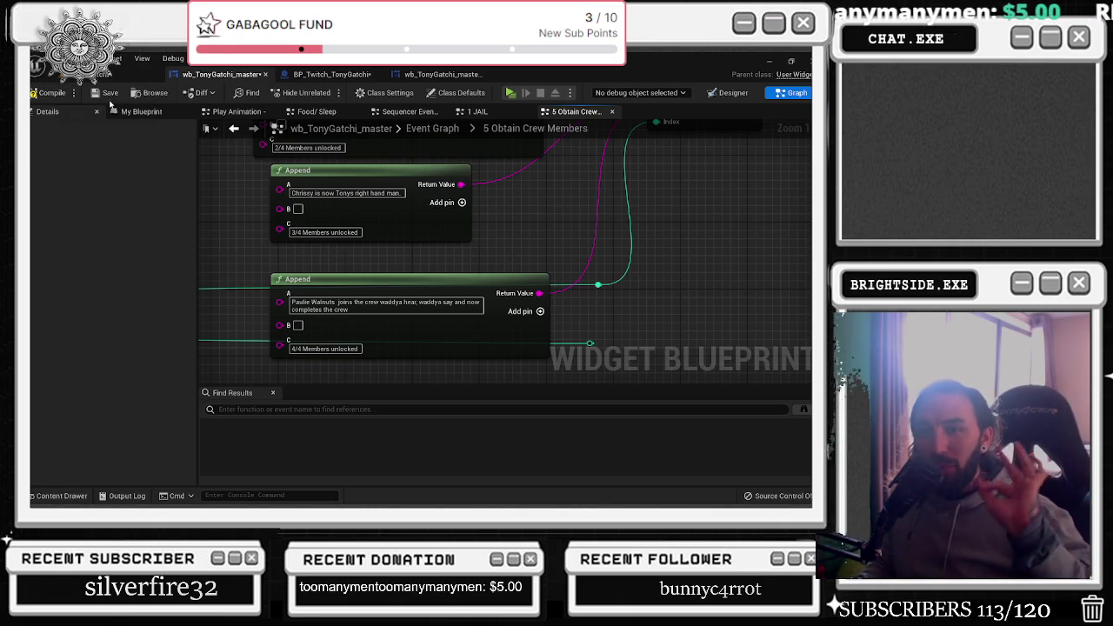
left_click(48, 92)
Save the blueprint and add a reroute node on the Chrissy message's Return Value wire
left_click(94, 93)
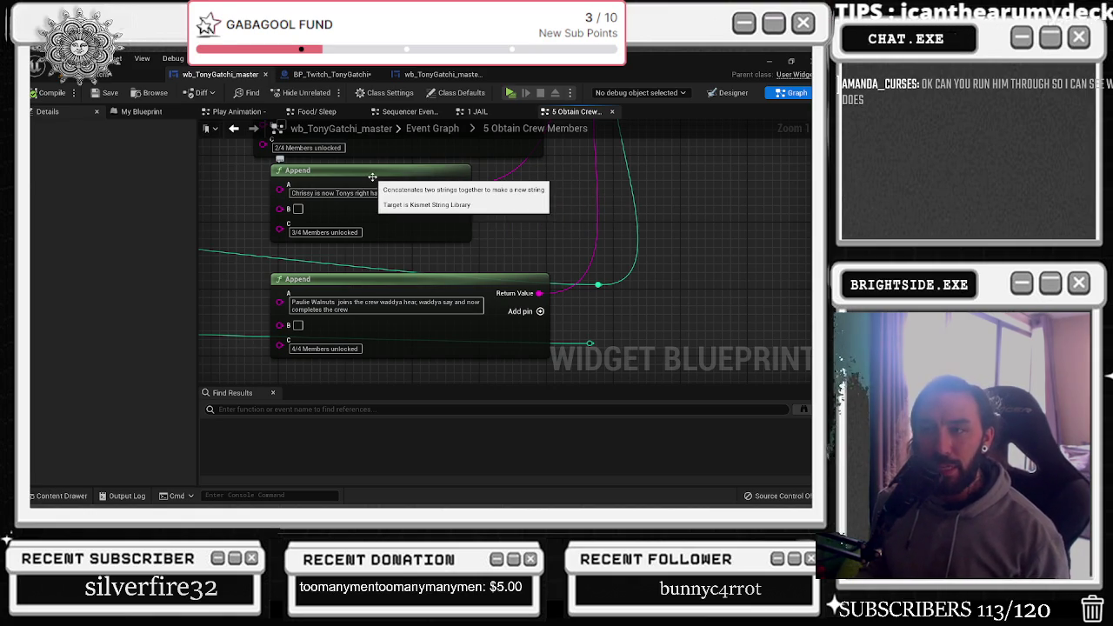
left_click_drag(372, 177, 370, 247)
double_click(543, 255)
mouse_move(543, 255)
left_mouse_down()
mouse_move(608, 261)
mouse_move(459, 348)
left_mouse_up()
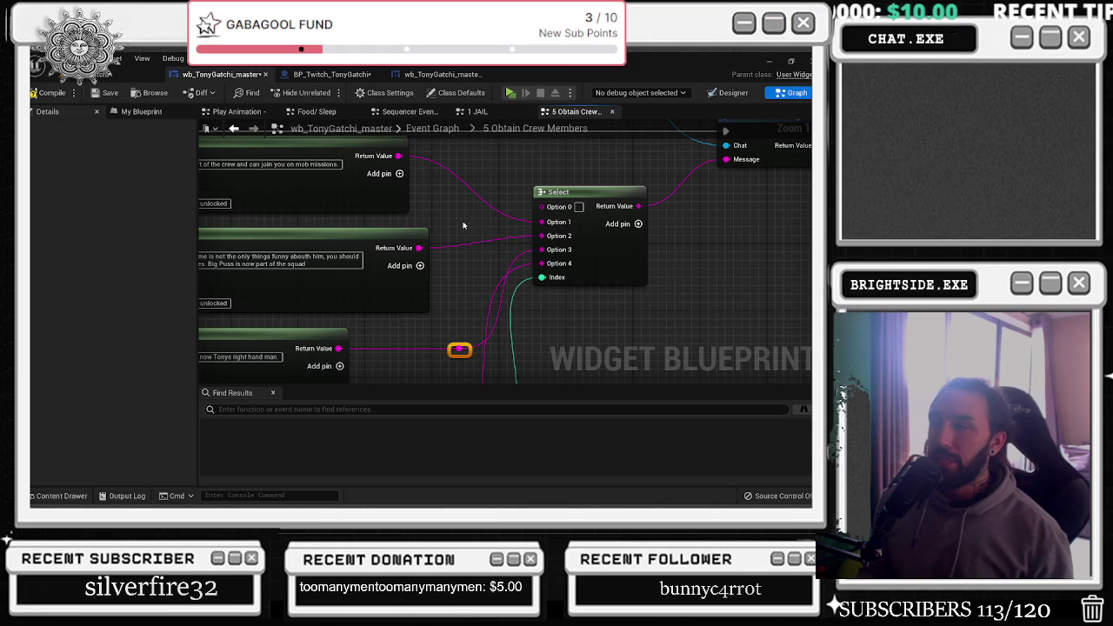
Realign the Big Puss and Paulie Walnuts Append nodes and the index-wire reroute points
left_click_drag(379, 233, 472, 244)
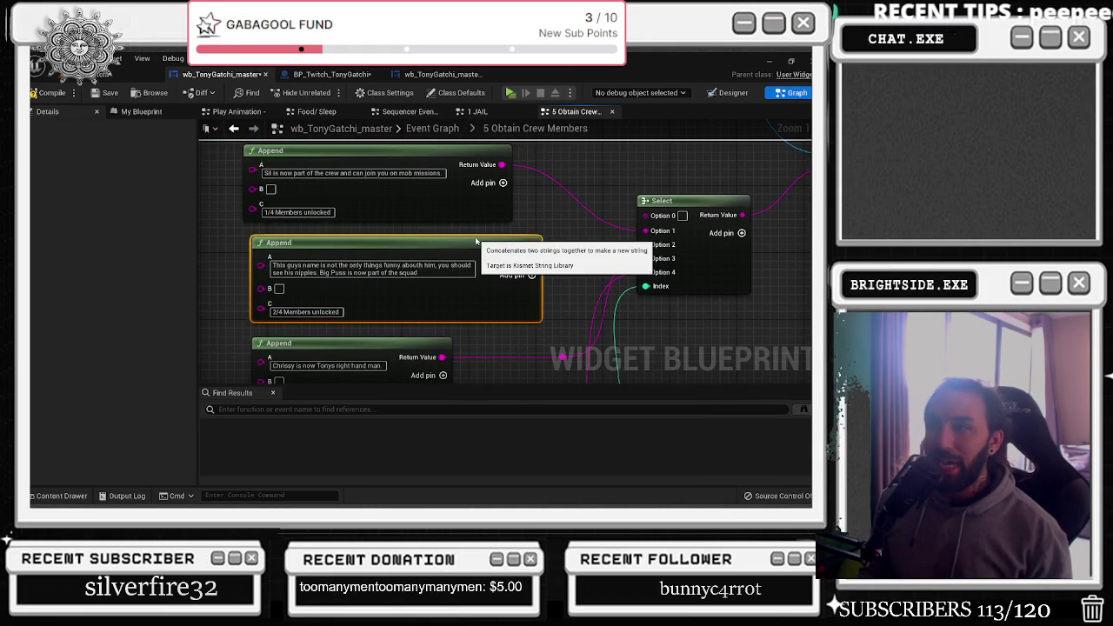
mouse_move(375, 346)
left_mouse_down()
mouse_move(461, 289)
mouse_move(474, 170)
left_mouse_up()
left_click(462, 289)
left_click_drag(458, 262, 427, 262)
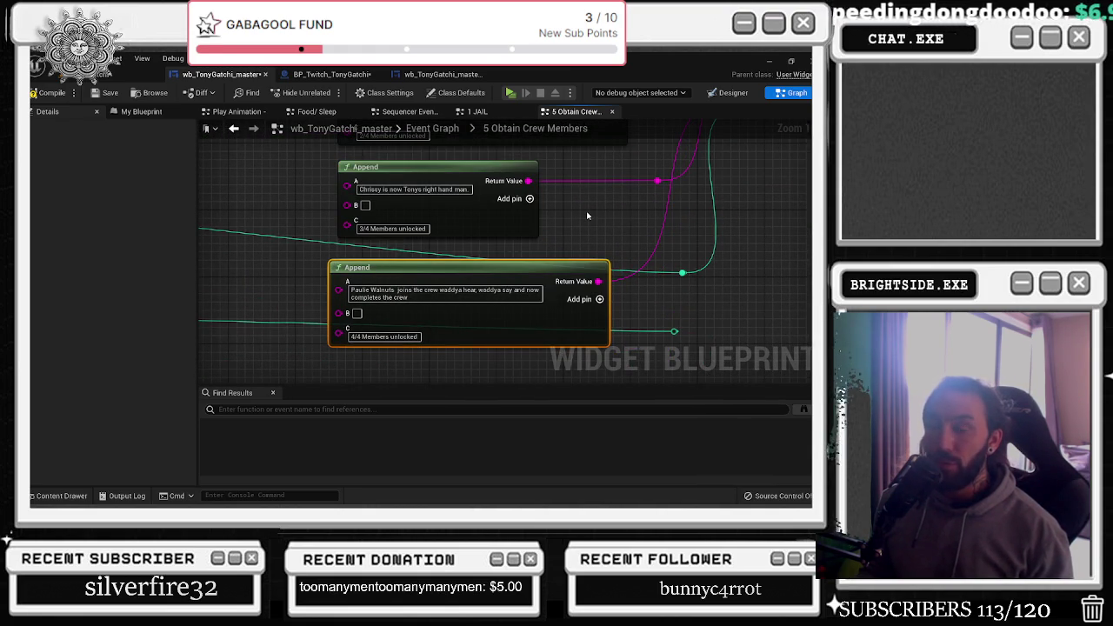
left_click_drag(657, 218, 488, 278)
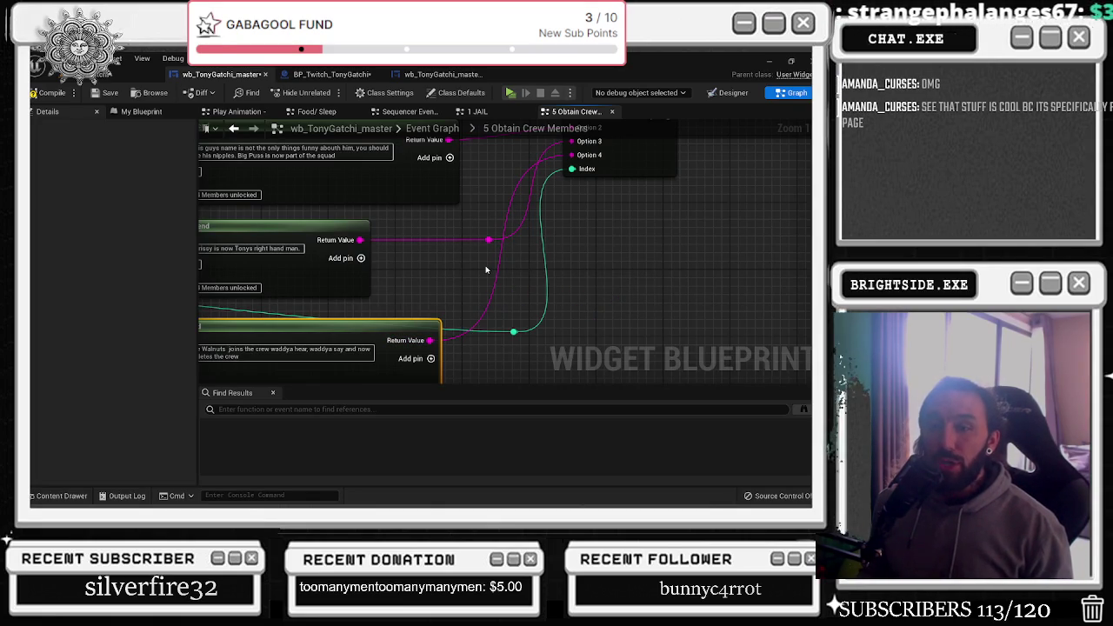
scroll(426, 199, "down", 4)
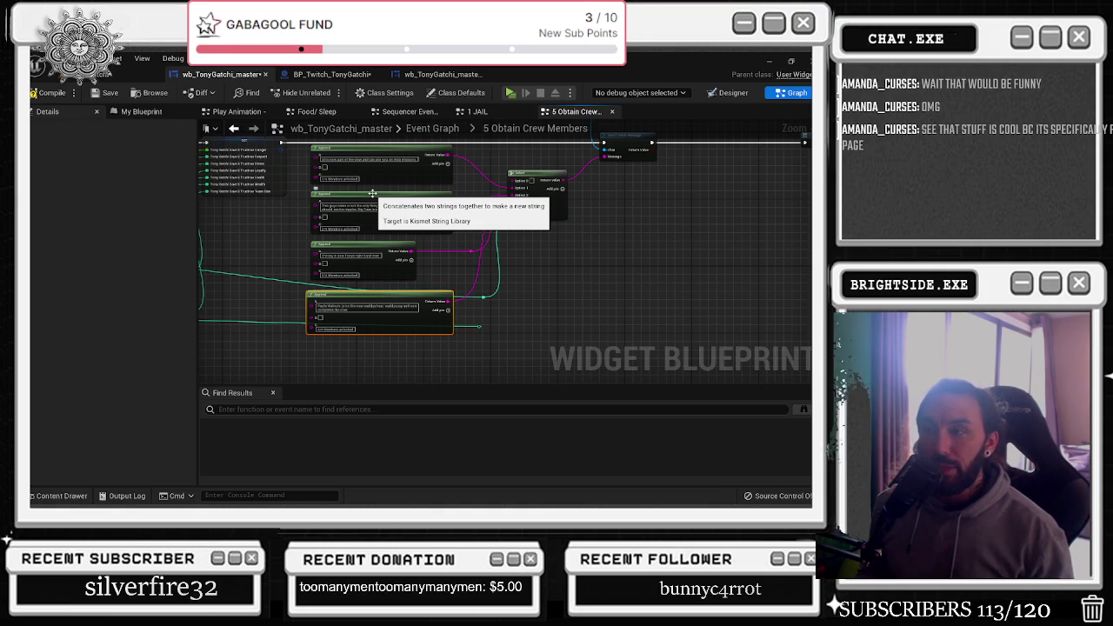
left_click(488, 292)
left_click_drag(483, 298, 479, 264)
left_click(479, 327)
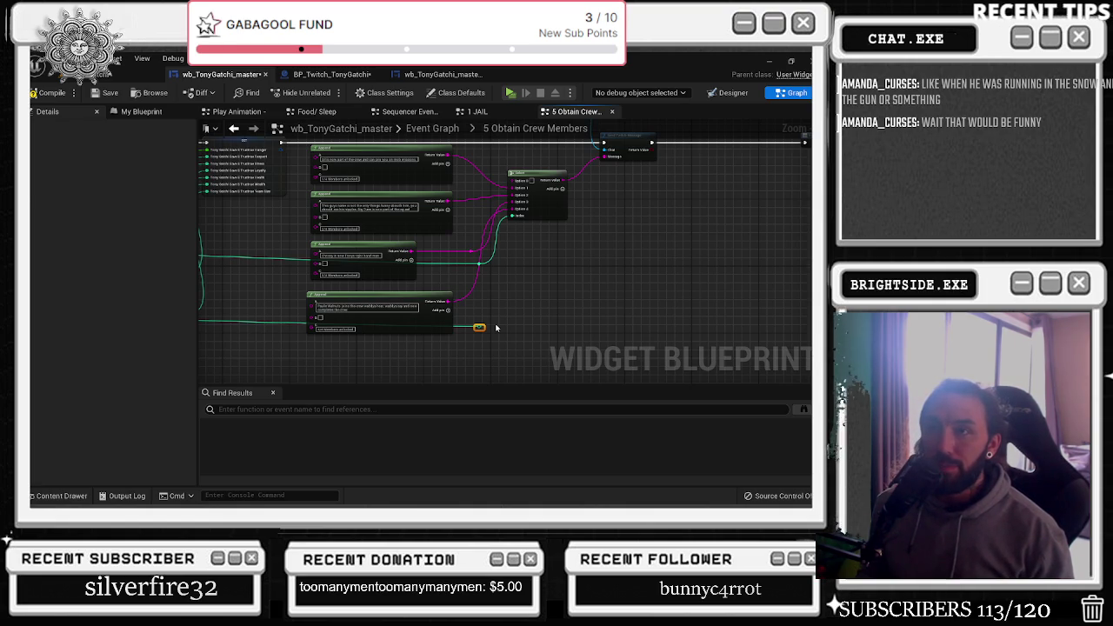
scroll(495, 328, "down", 5)
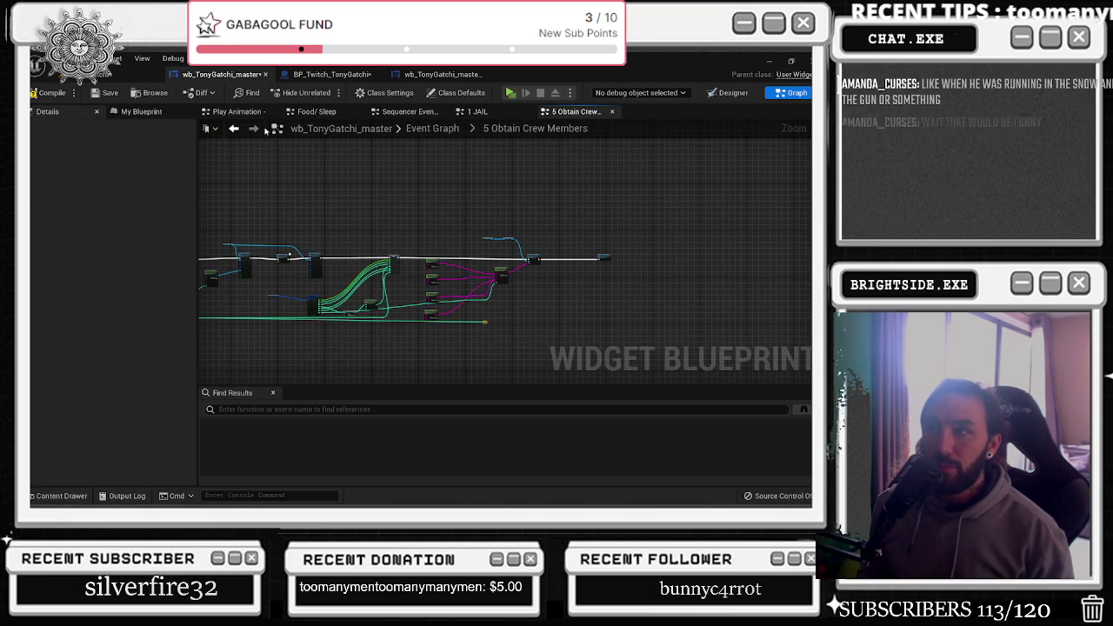
Trim the Paulie Walnuts message to end 'joins the crew waddya hear, waddya say?', dropping 'and now completes the crew'
scroll(528, 343, "up", 5)
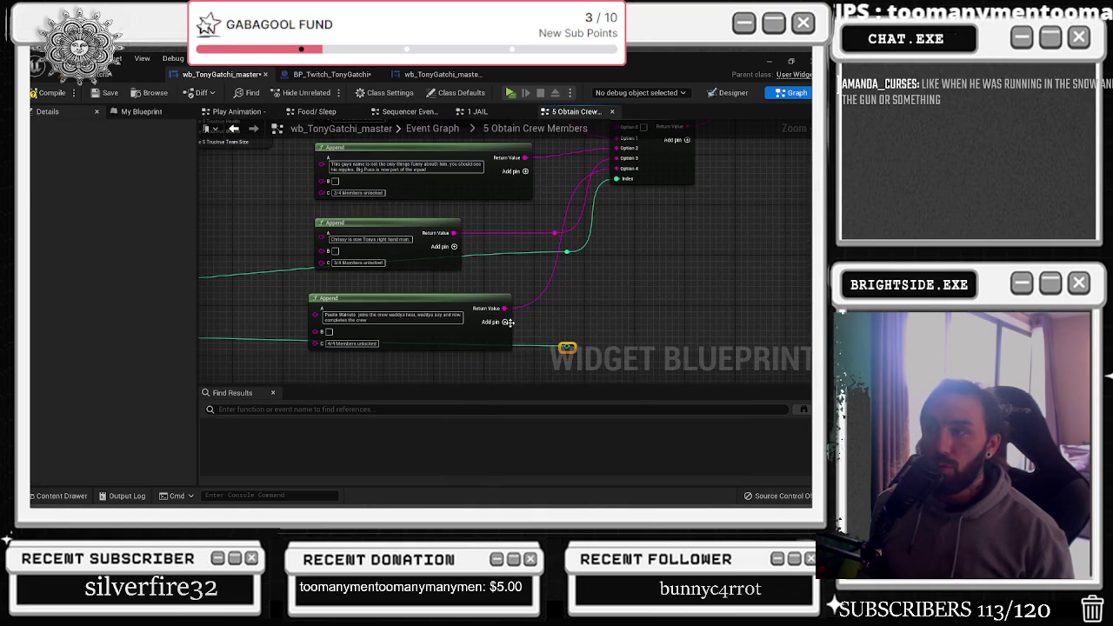
scroll(369, 326, "up", 1)
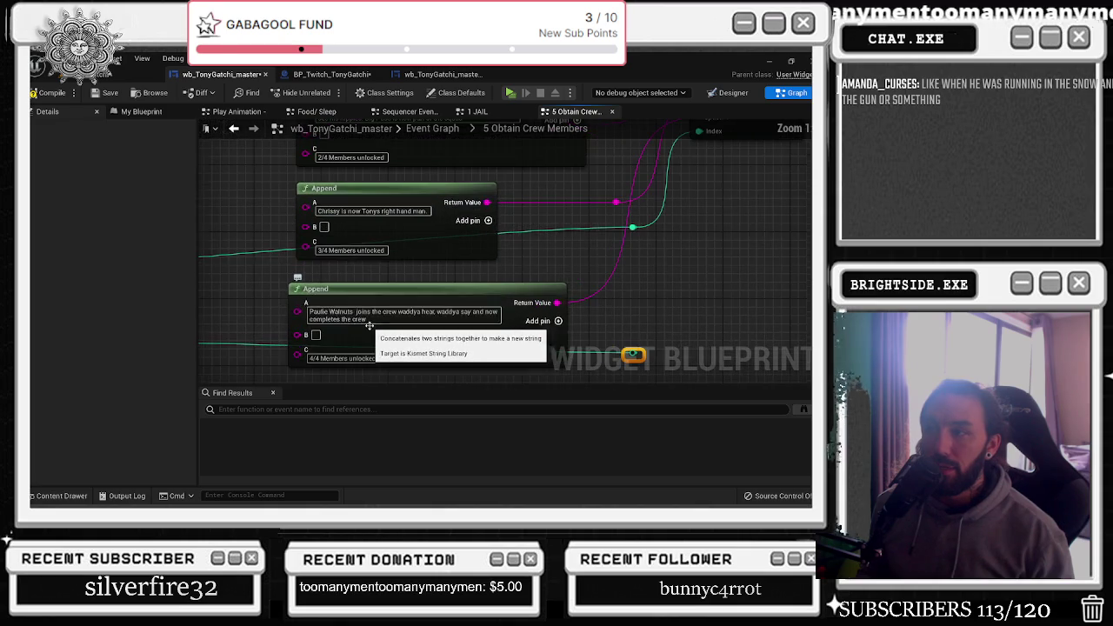
left_click(471, 311)
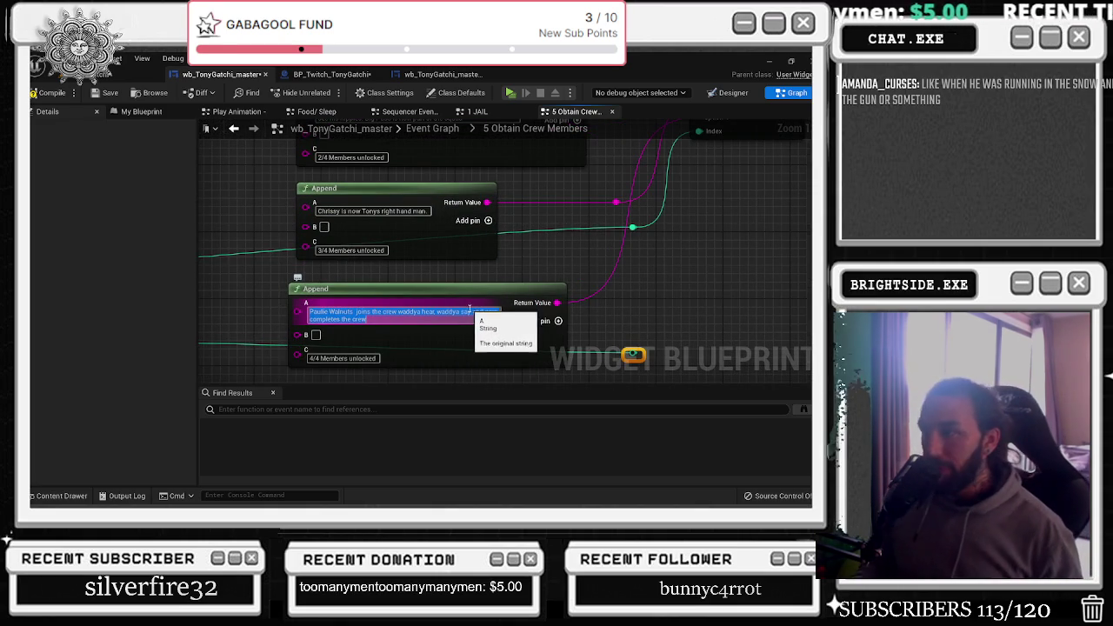
key("Return")
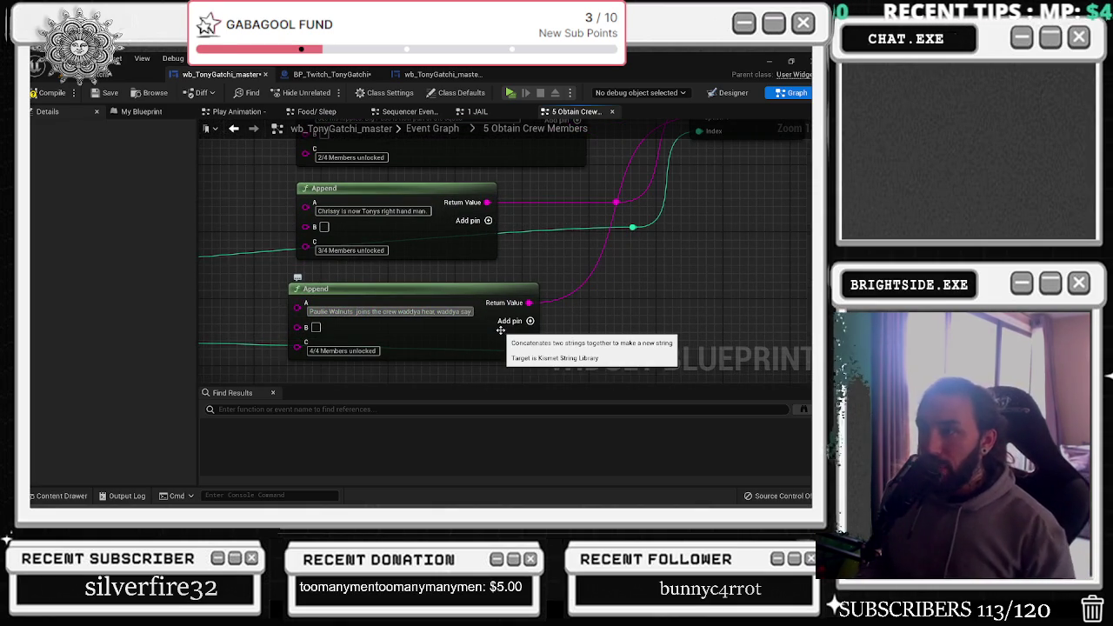
key("ctrl+z")
key("ctrl+z")
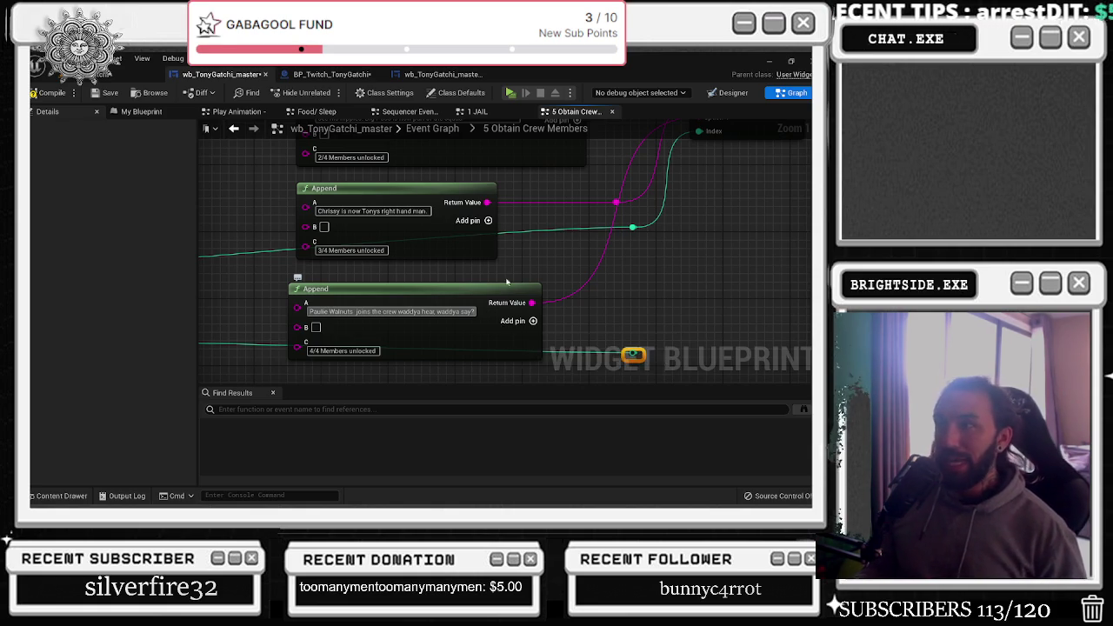
left_click_drag(417, 220, 384, 336)
right_click(384, 336)
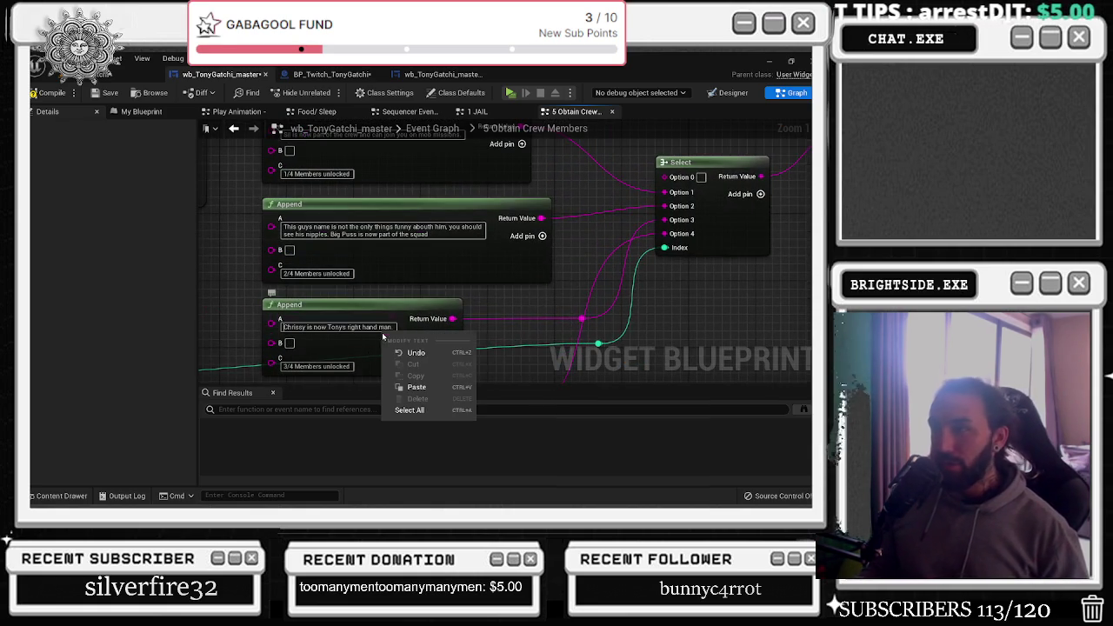
Fix 'abouth' to 'about' in the Big Puss Append text so it reads 'funny about him'
left_click(487, 300)
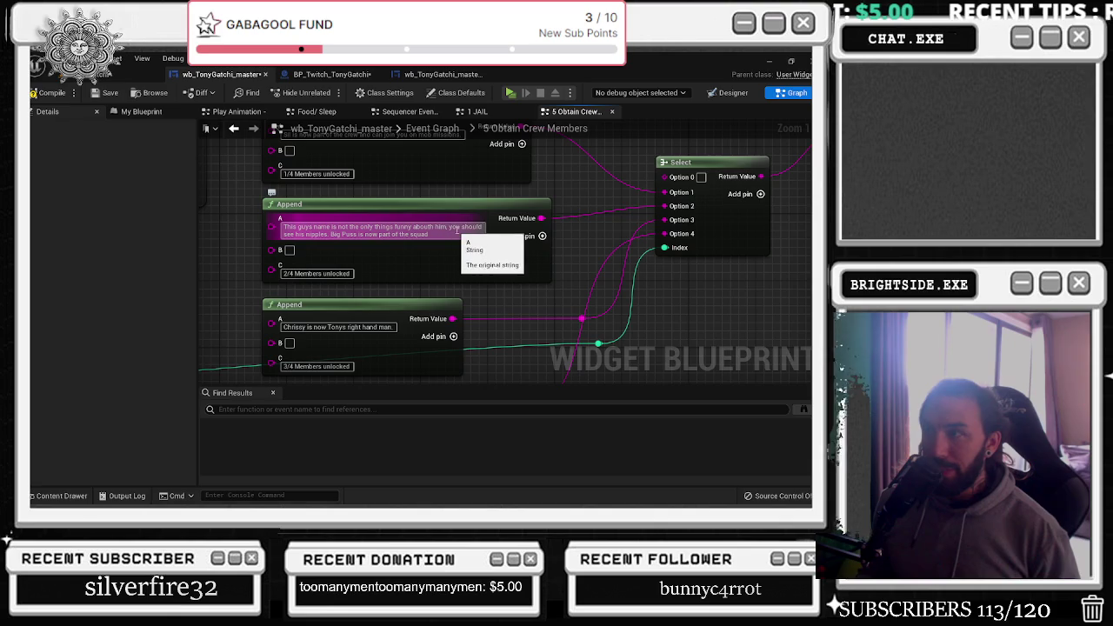
left_click(447, 231)
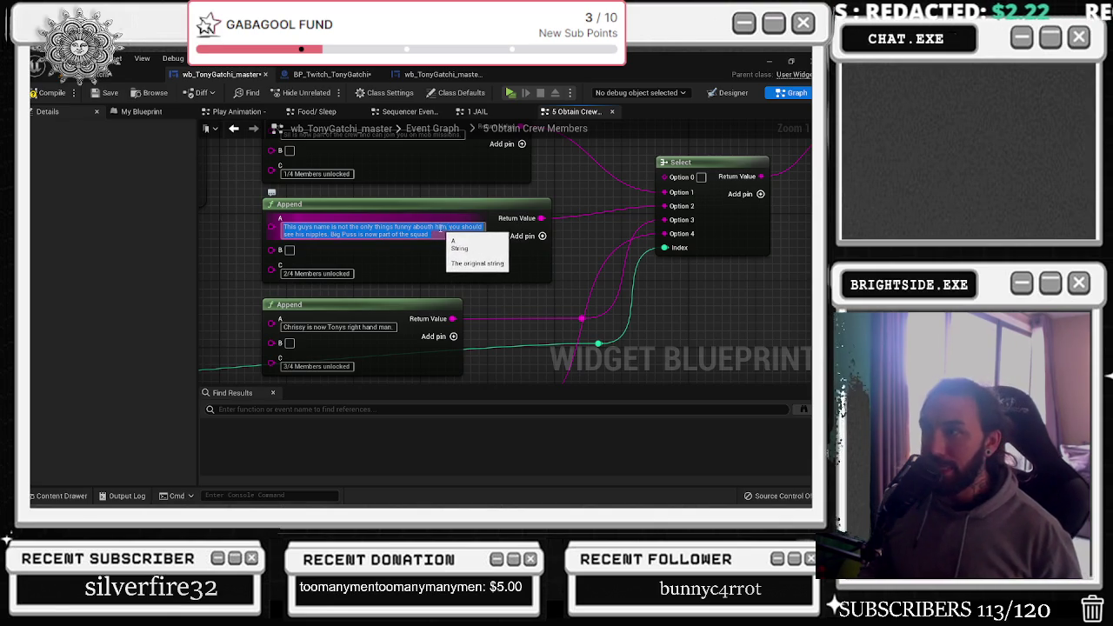
left_click(434, 228)
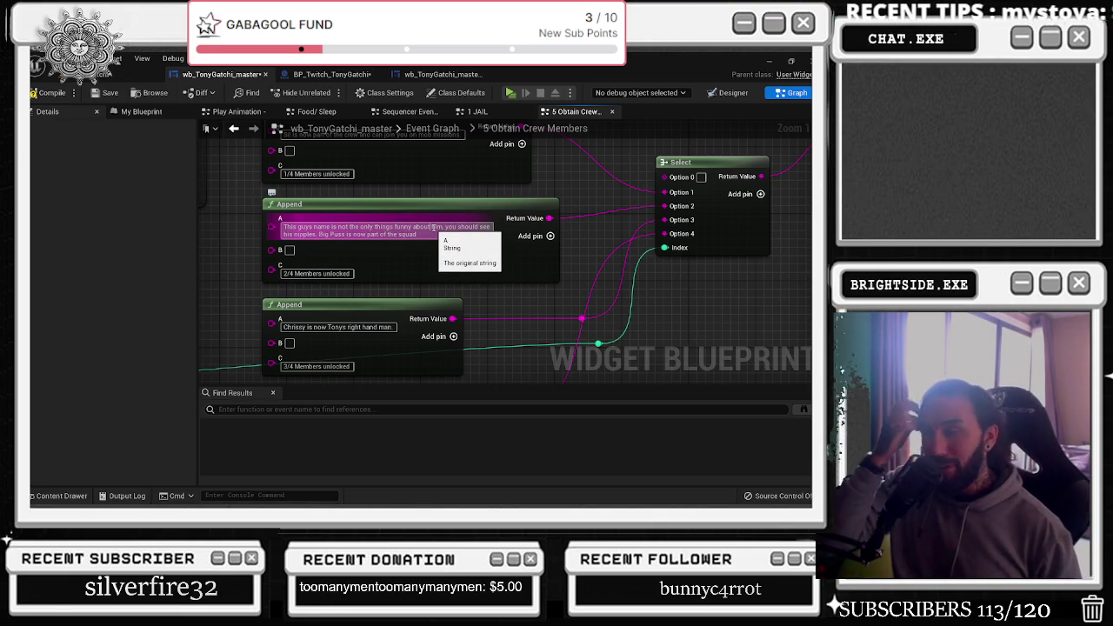
left_click(428, 247)
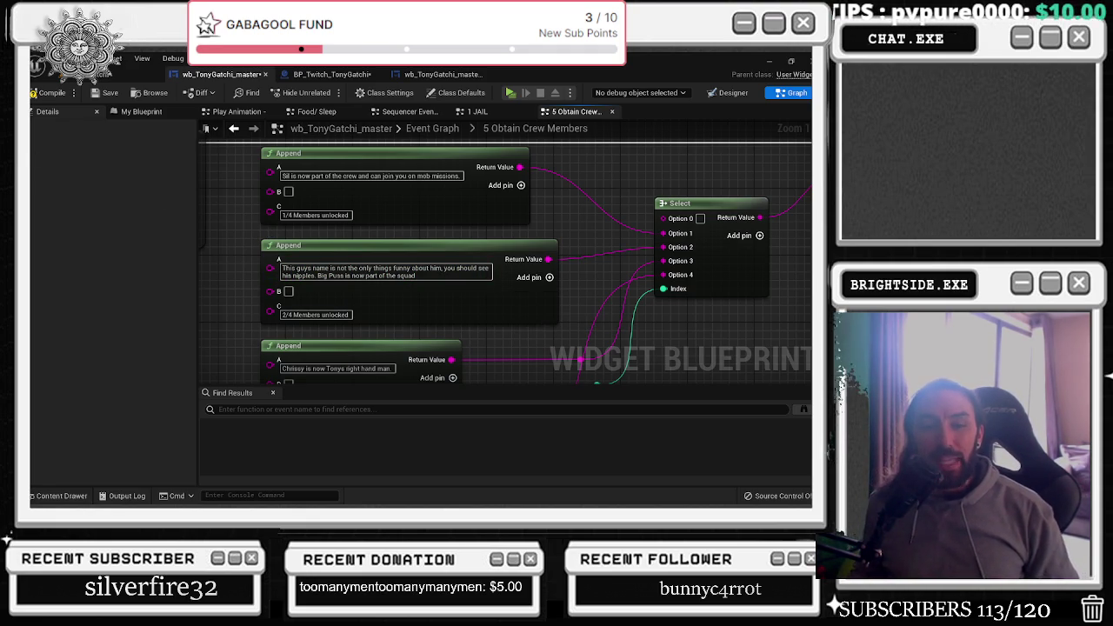
key("alt+Tab")
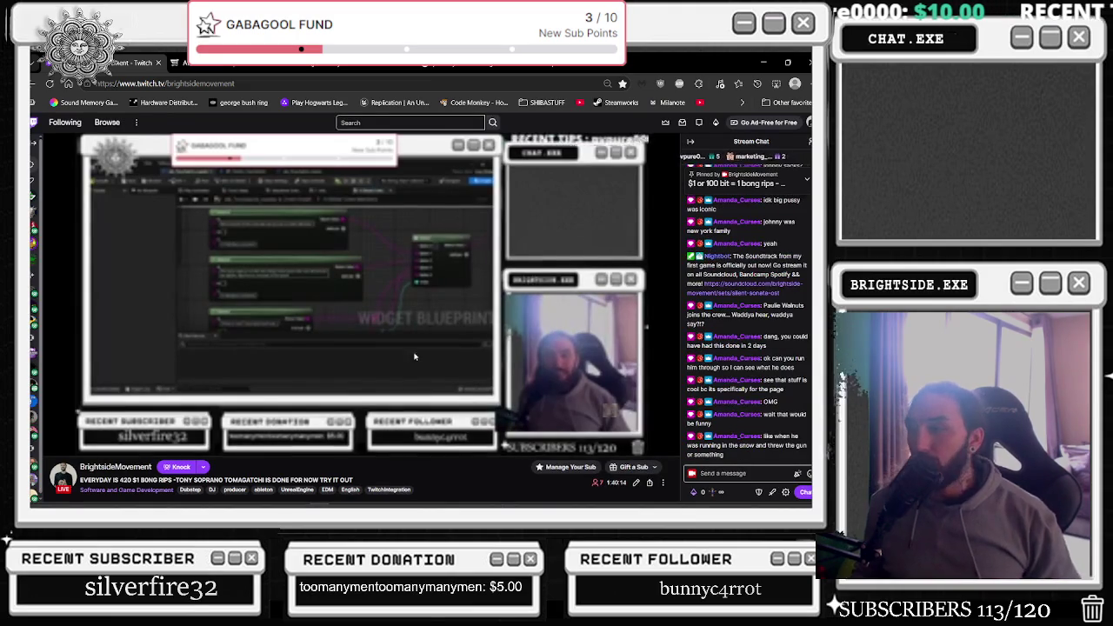
scroll(748, 392, "up", 1)
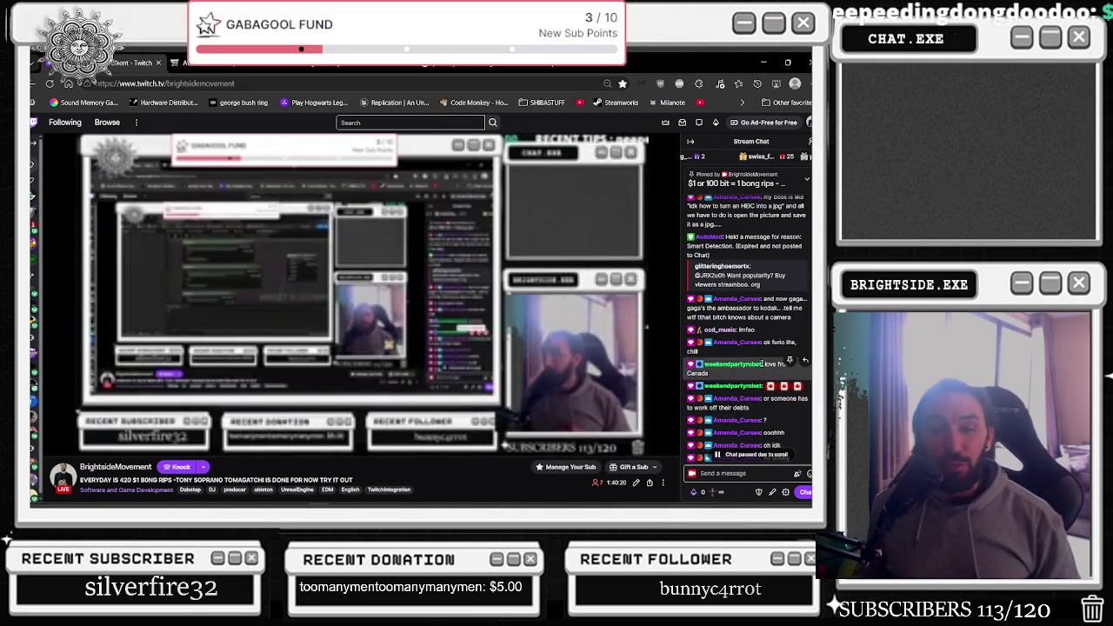
key("alt+Tab")
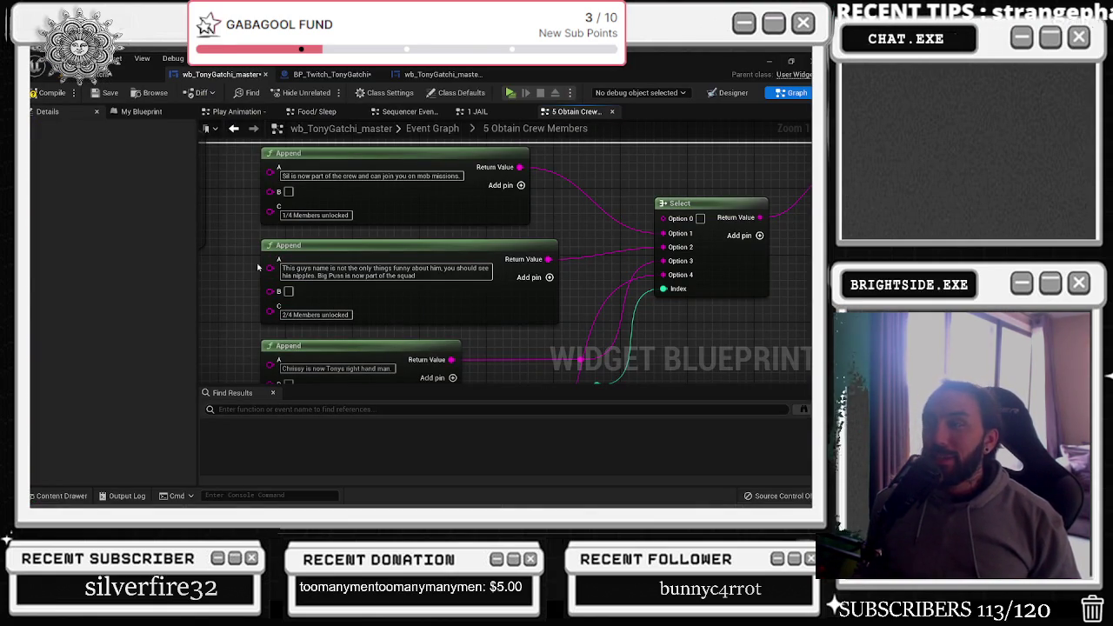
Move the Select node up beside Send Twitch Message and add a lowered reroute point on its message wire
scroll(425, 304, "down", 3)
left_click_drag(619, 233, 623, 247)
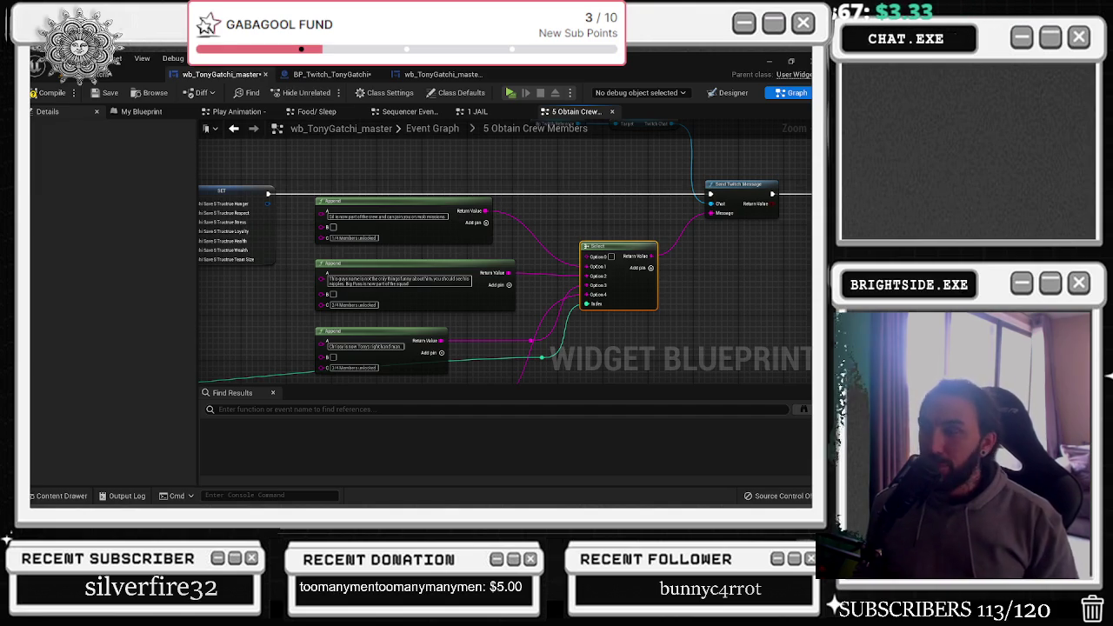
left_click_drag(633, 251, 625, 200)
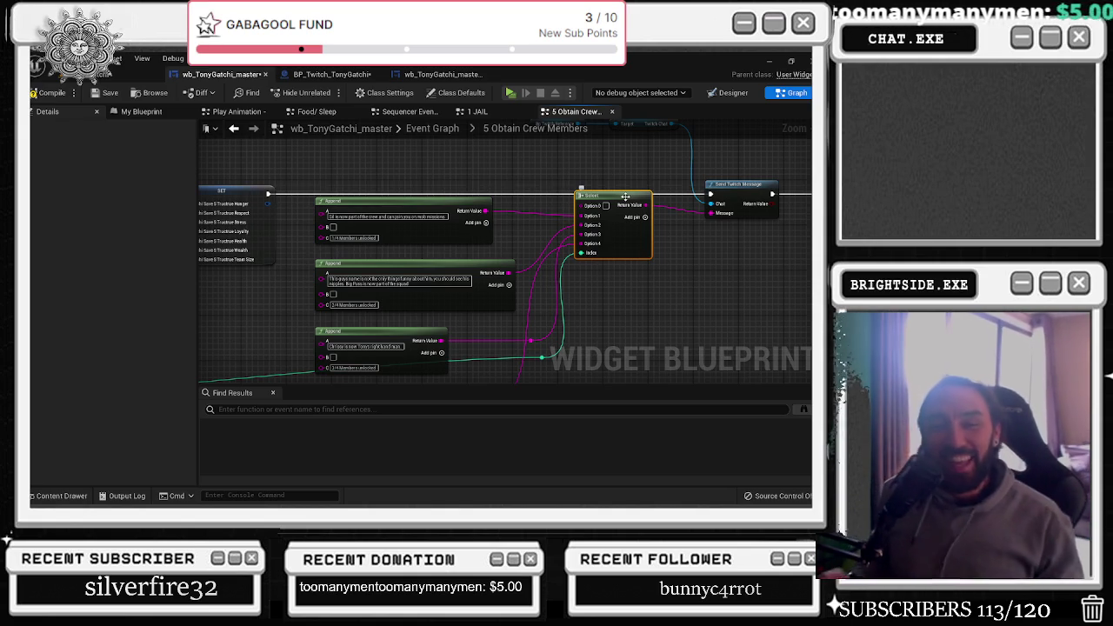
double_click(511, 249)
left_click_drag(511, 250, 504, 293)
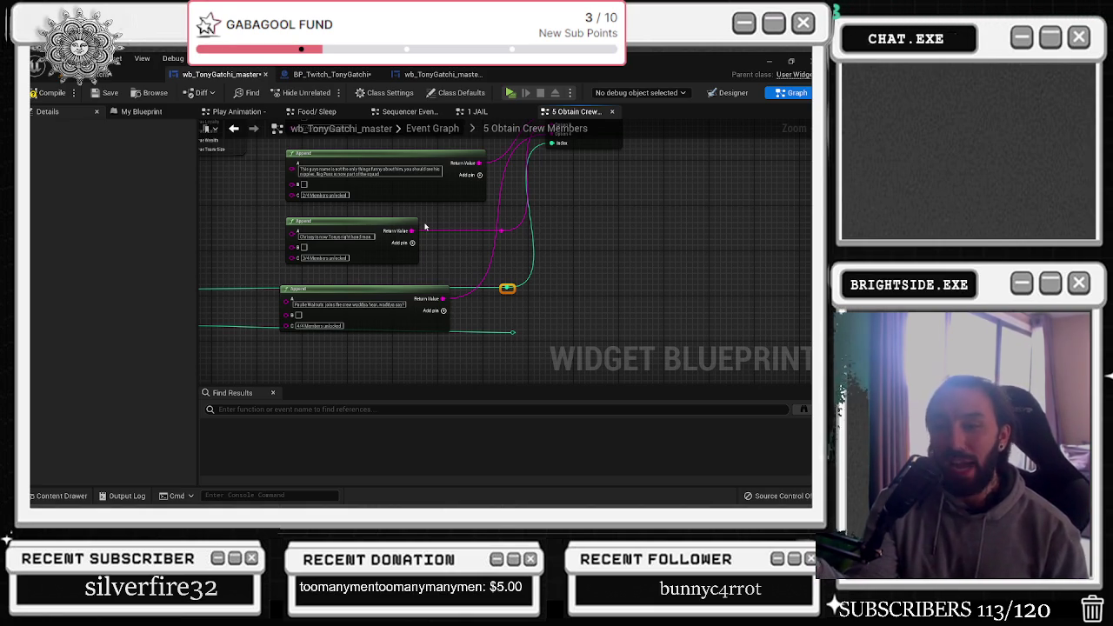
Reposition the view and raise the Select node so it and Send Twitch Message sit together on screen
mouse_move(426, 227)
left_mouse_down()
mouse_move(448, 342)
mouse_move(431, 312)
left_mouse_up()
left_click_drag(491, 251, 492, 235)
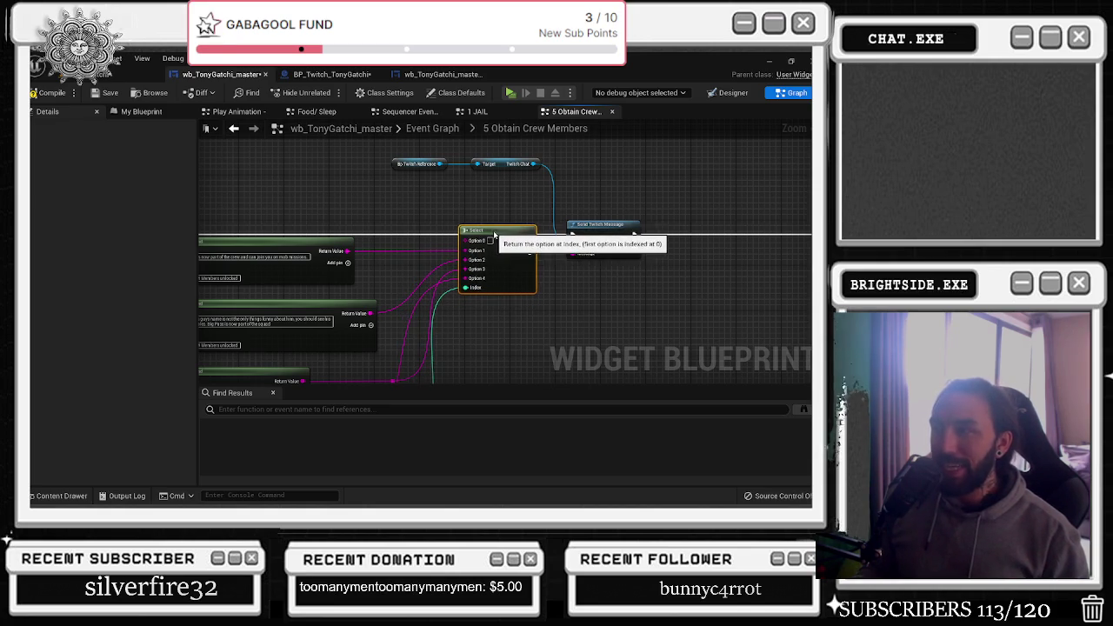
mouse_move(459, 347)
left_mouse_down()
mouse_move(457, 199)
mouse_move(409, 186)
mouse_move(429, 324)
left_mouse_up()
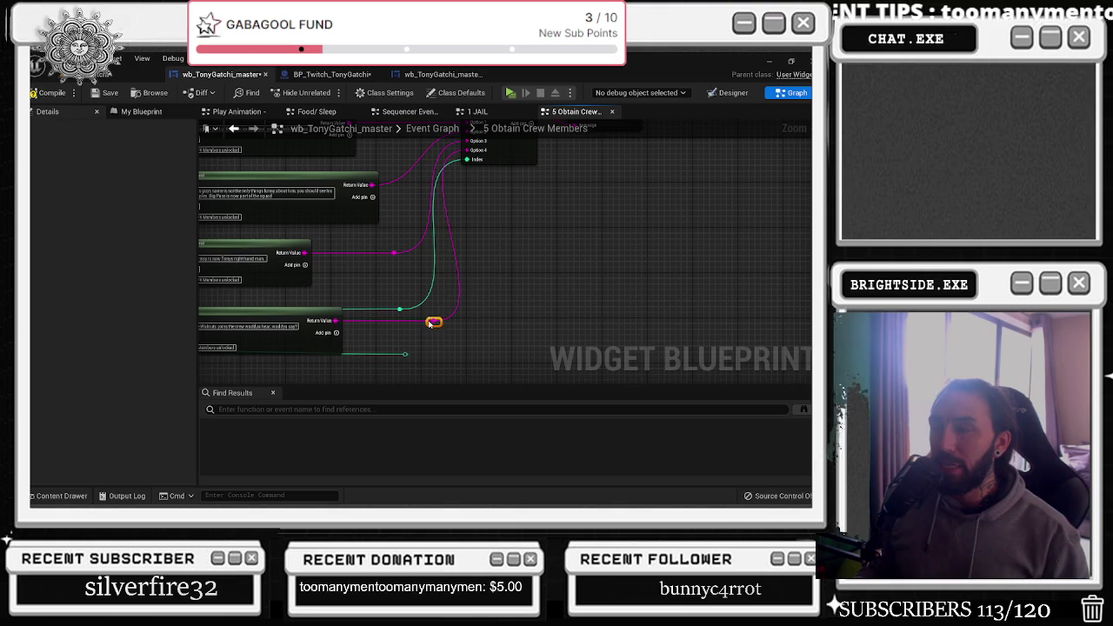
left_click_drag(496, 311, 465, 251)
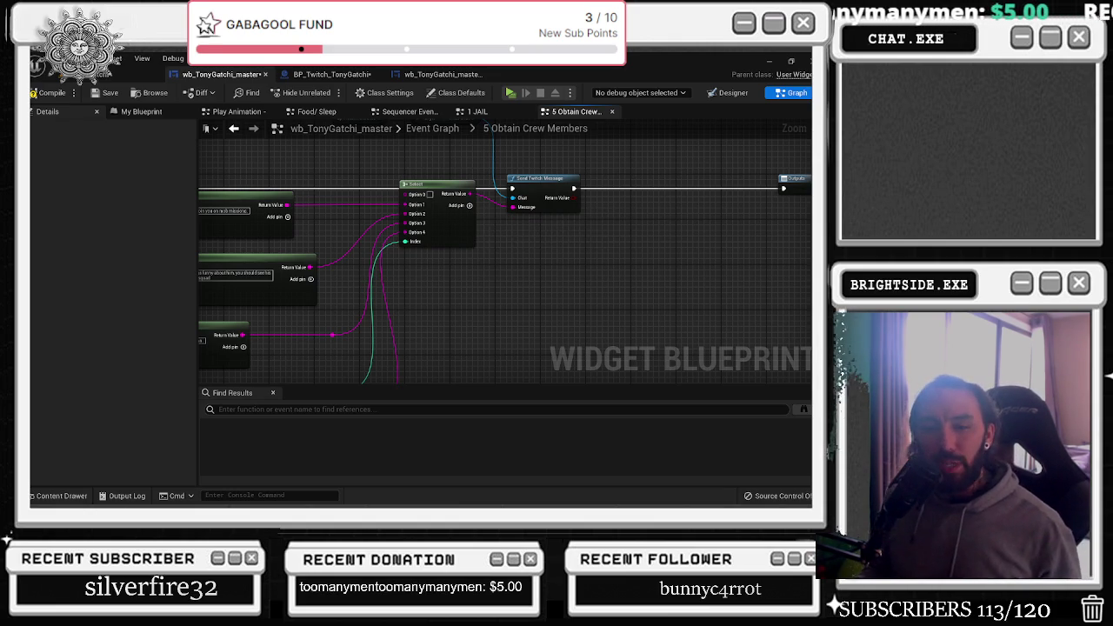
In a new Chrome tab, search Google for 'beef seeason 1'
key("alt+Tab")
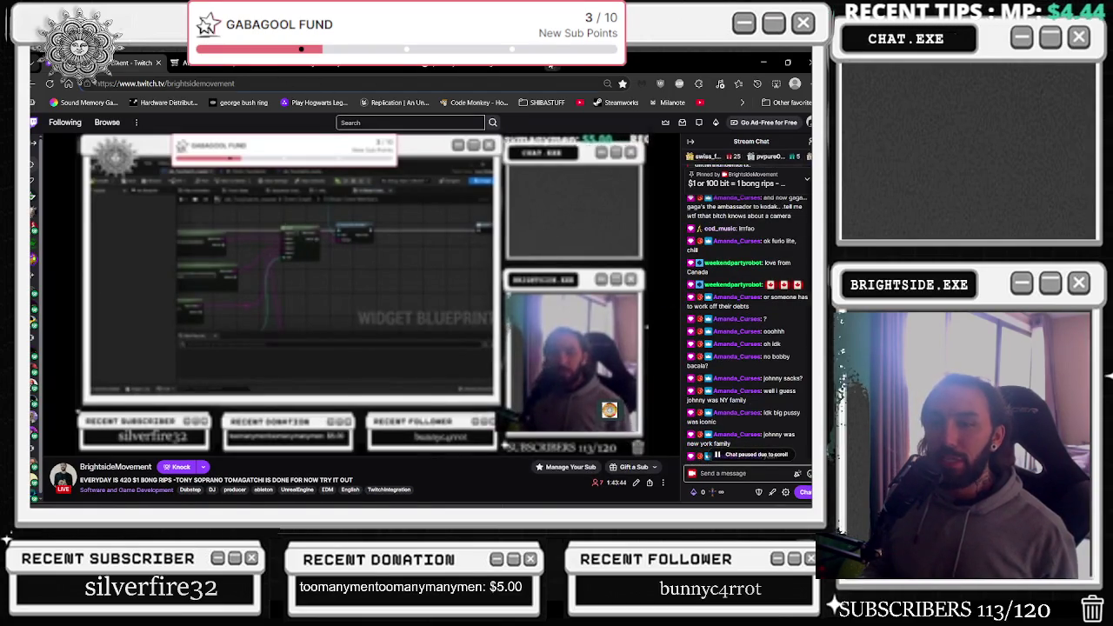
key("ctrl+t")
type("bee")
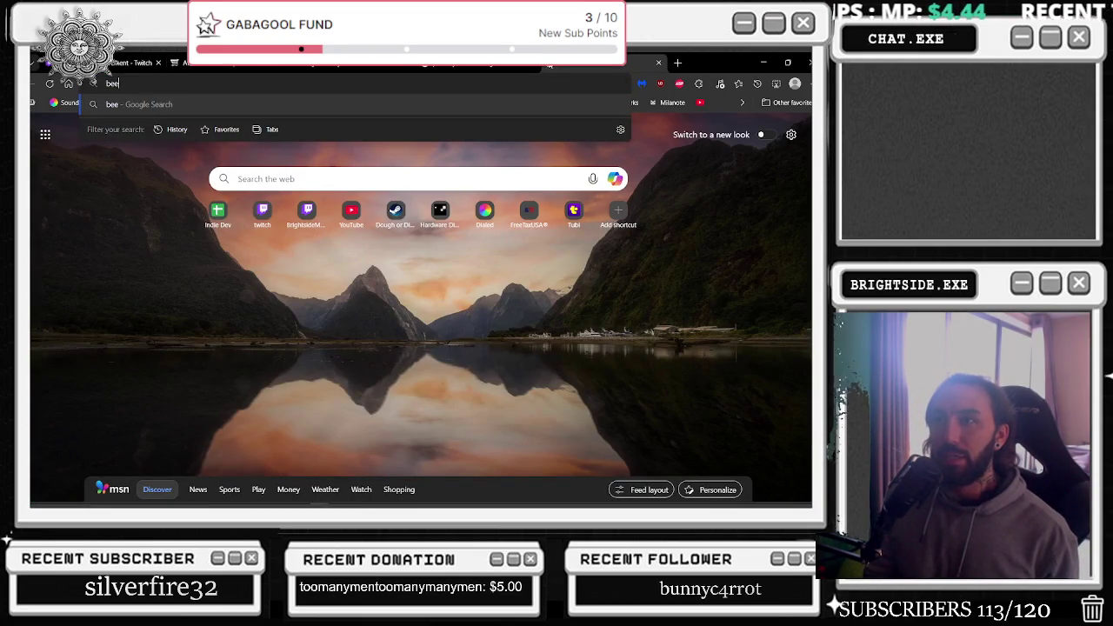
type("f seeason 1")
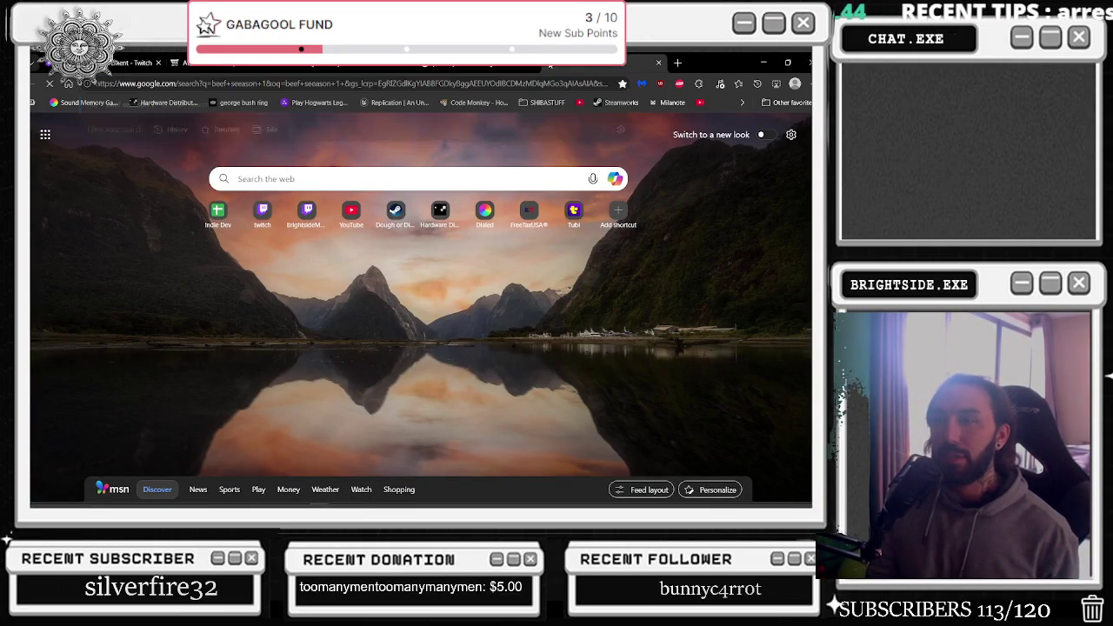
key("Return")
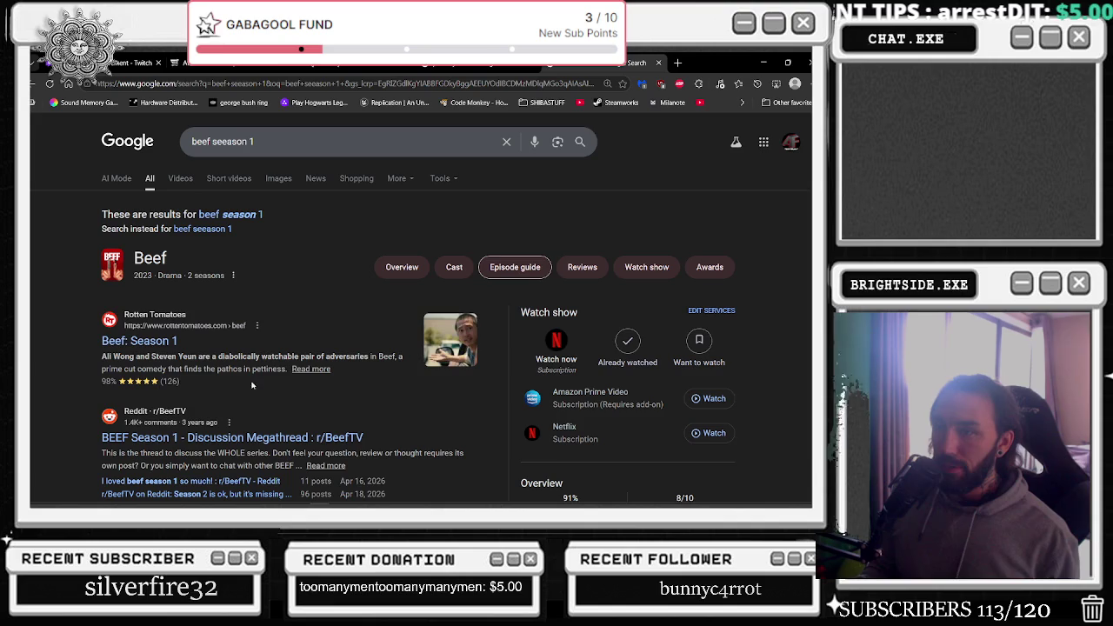
Highlight the lead actors' names, then open the Rotten Tomatoes 'Beef: Season 1' result
left_click_drag(152, 357, 197, 357)
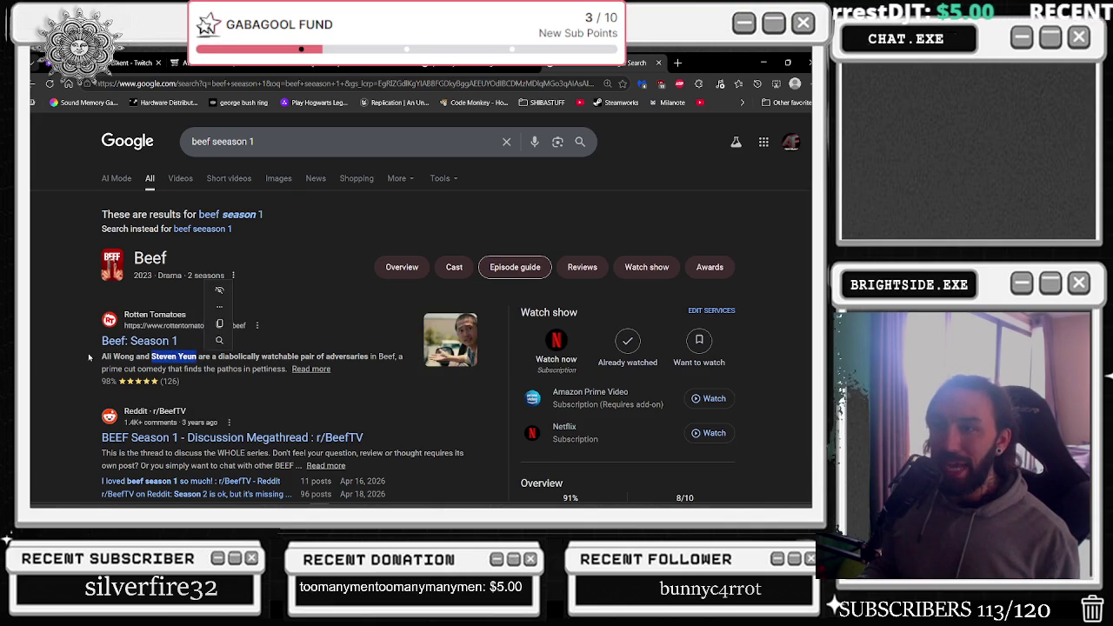
left_click_drag(102, 357, 136, 358)
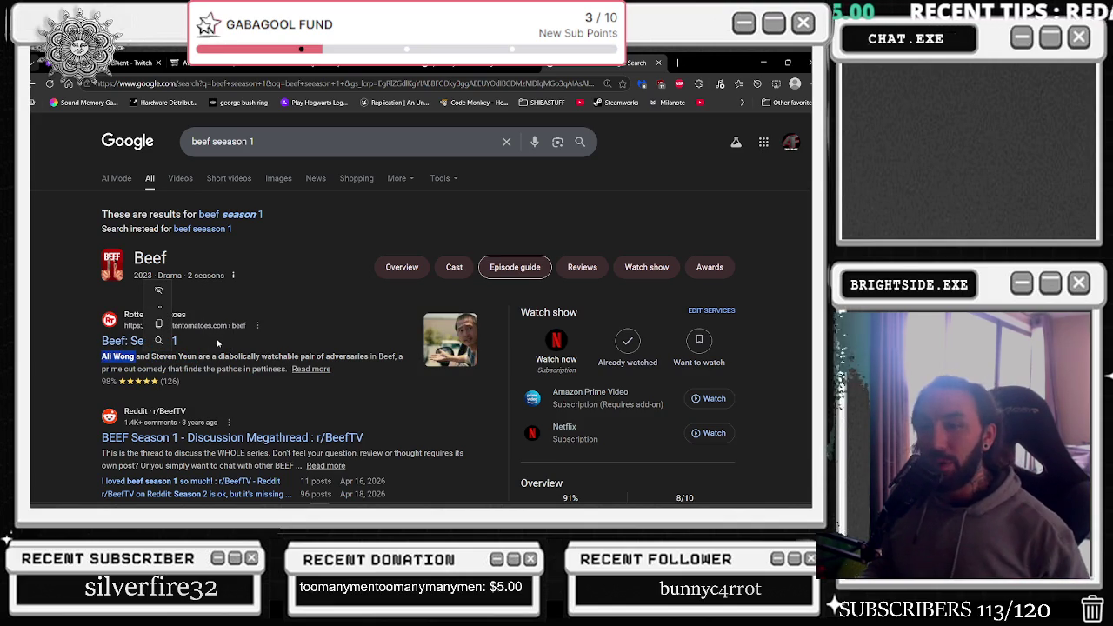
left_click(165, 340)
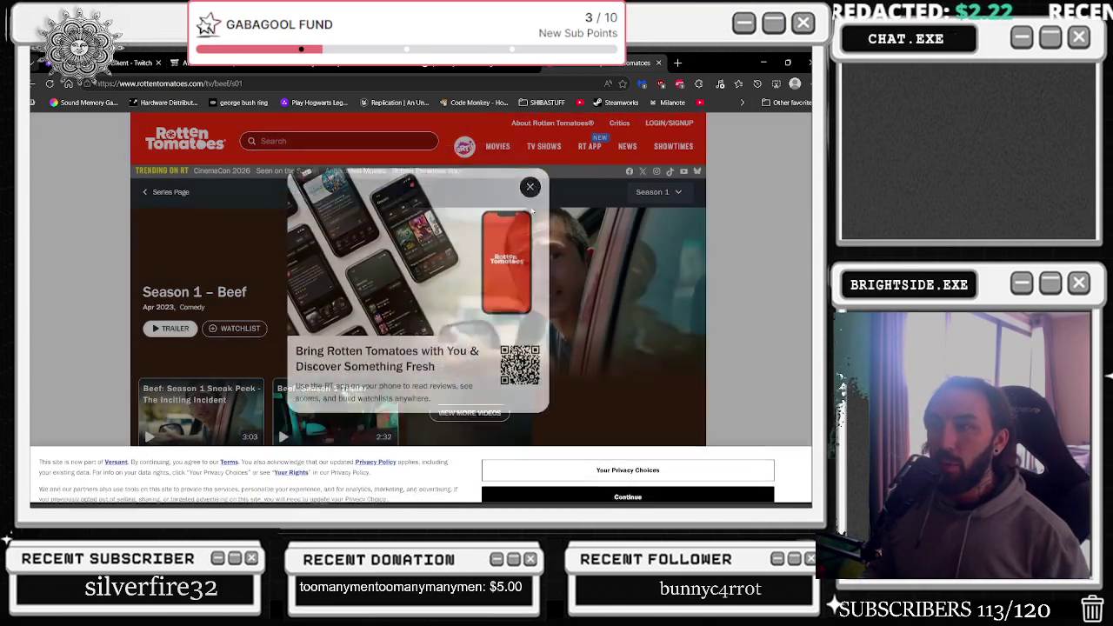
Close the app promotion popup and scroll down through the Beef Season 1 scores and details
left_click(529, 186)
scroll(544, 326, "down", 1)
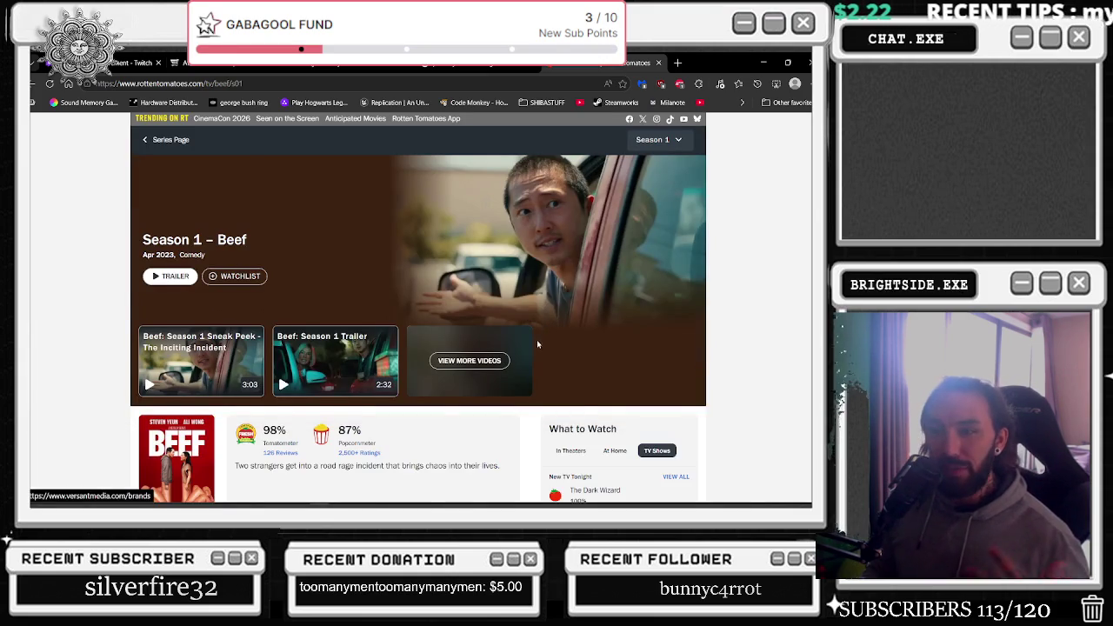
scroll(396, 331, "down", 1)
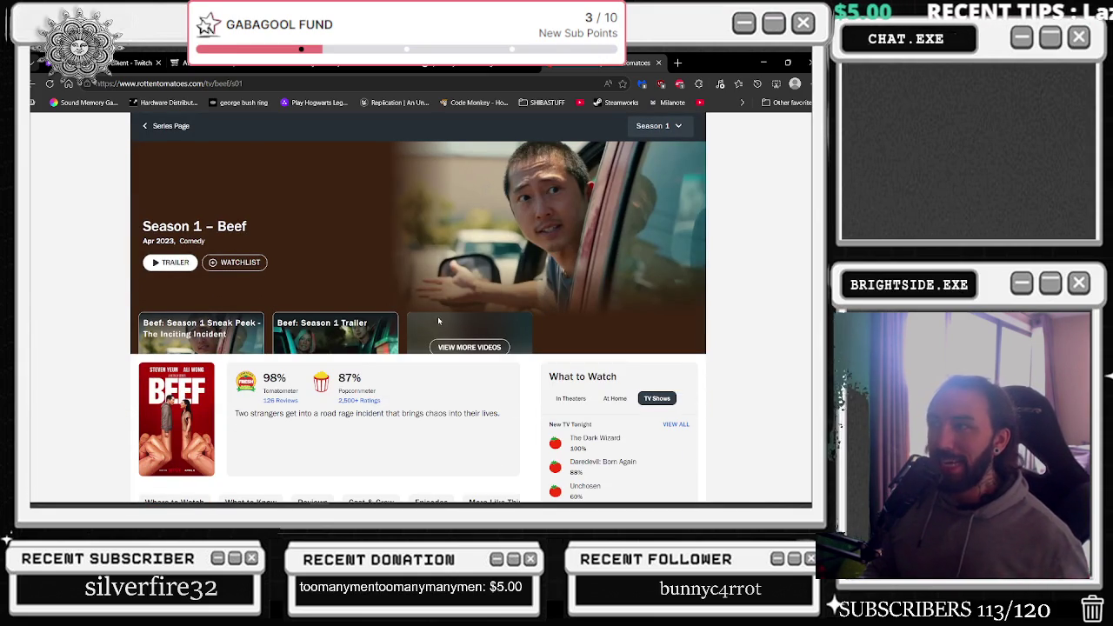
scroll(435, 307, "down", 2)
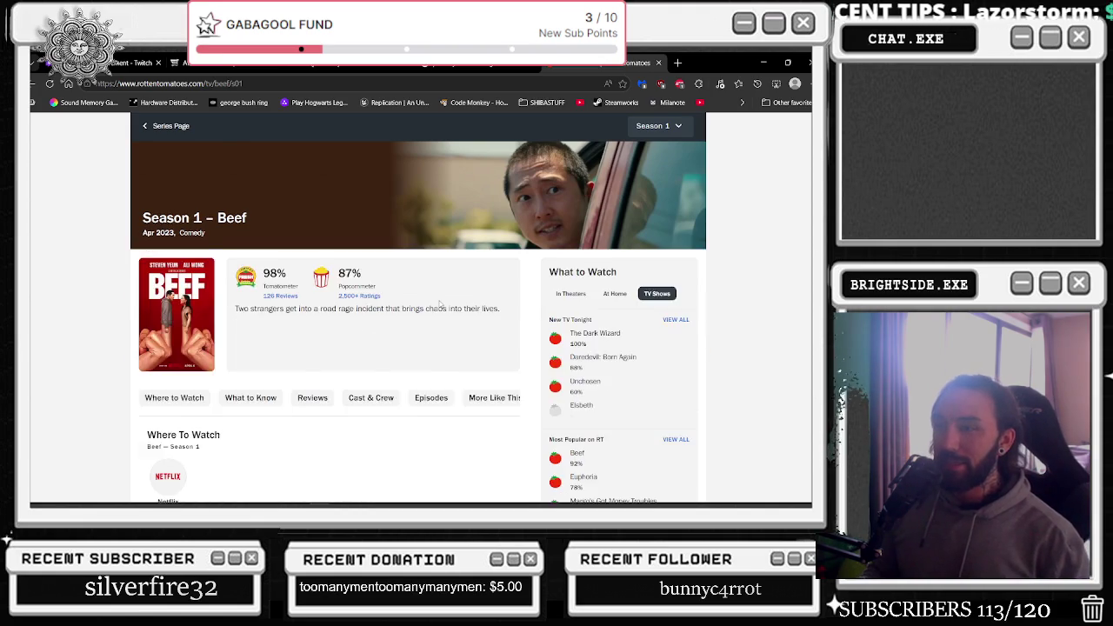
scroll(439, 303, "down", 5)
Scroll back to the top of the page and return to the Google results for Beef
scroll(445, 272, "up", 1)
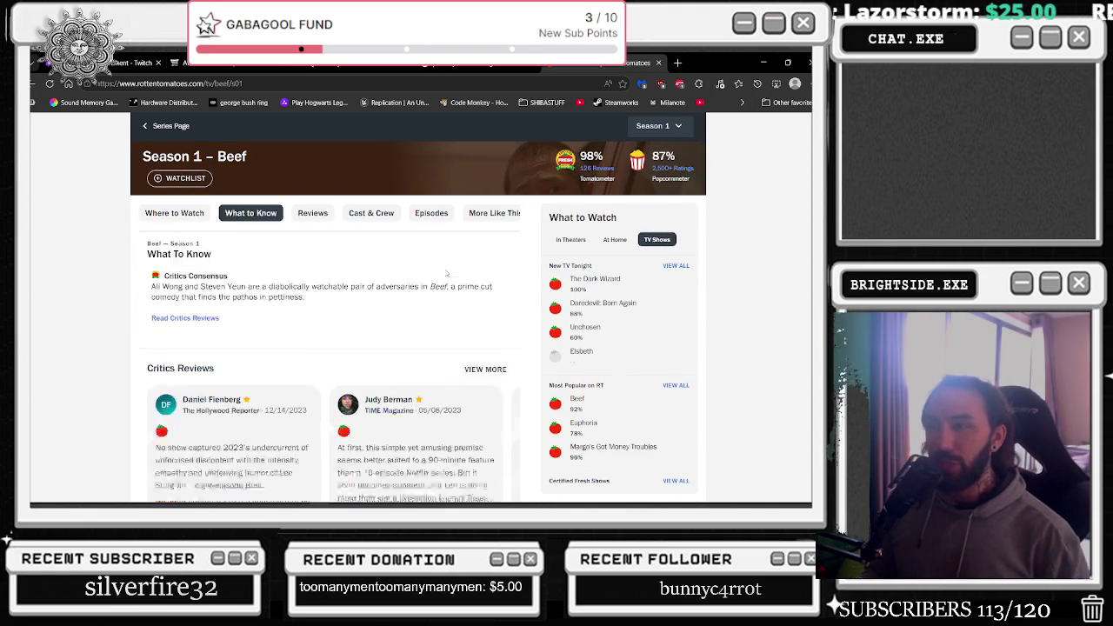
scroll(446, 273, "up", 1)
scroll(259, 234, "up", 3)
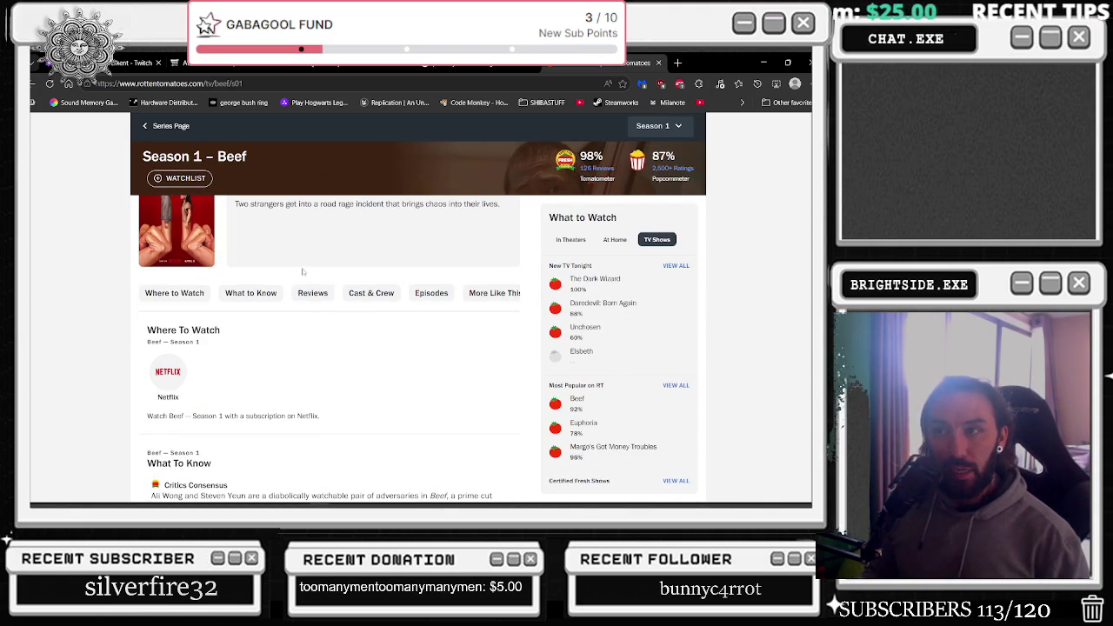
scroll(302, 265, "up", 5)
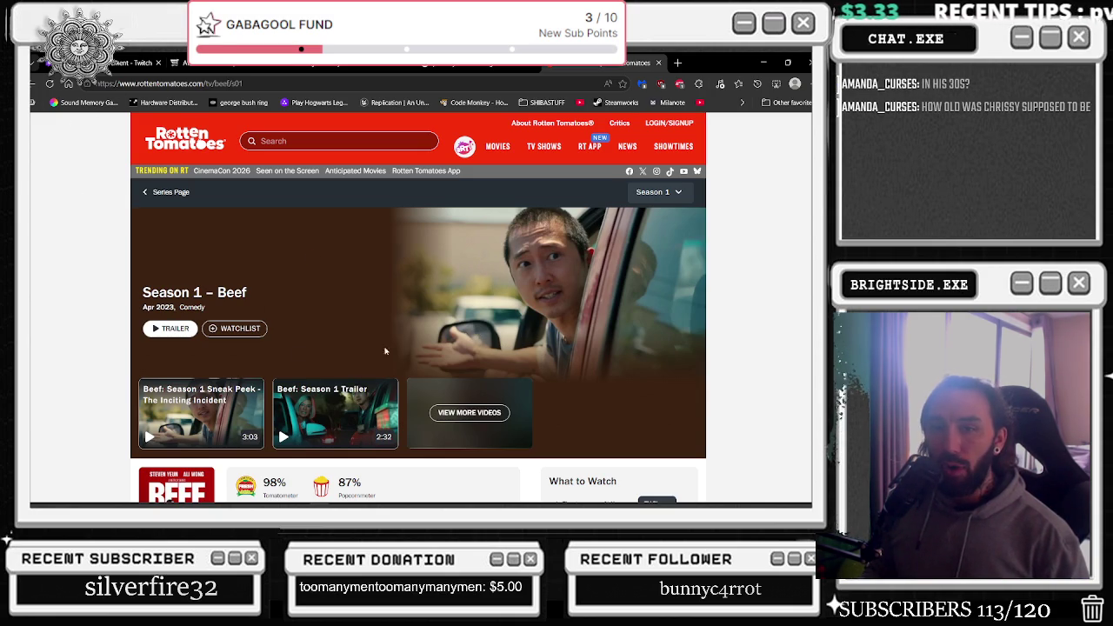
left_click(34, 85)
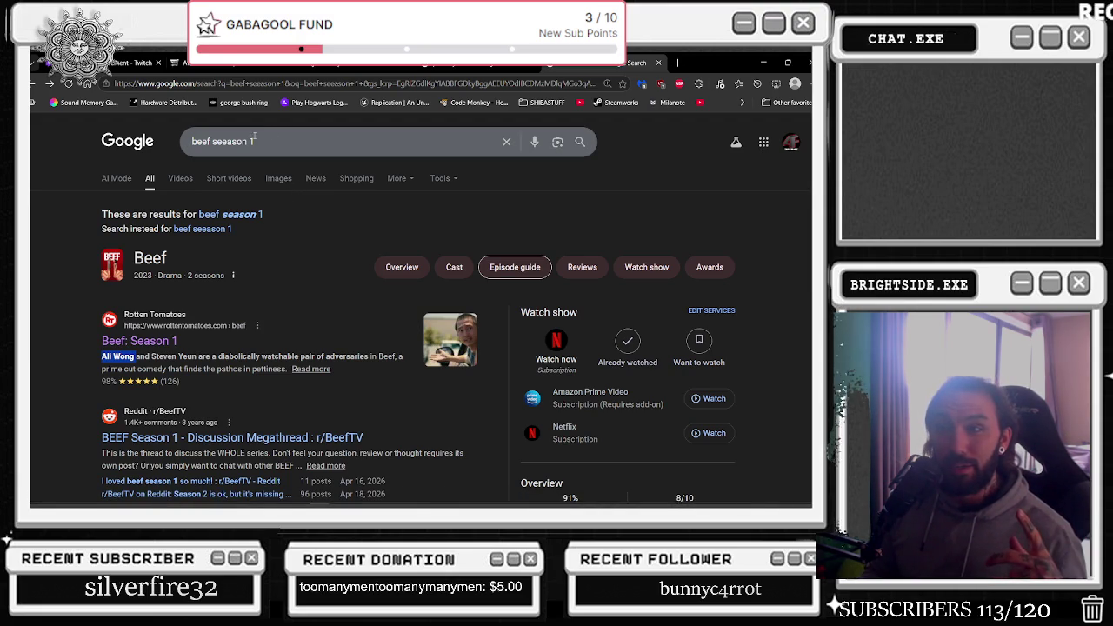
triple_click(300, 144)
Search Google for 'how old was tony soprano in season 1' using the suggested query
type("how old was tony i")
key("BackSpace")
key("Down")
key("Down")
key("Return")
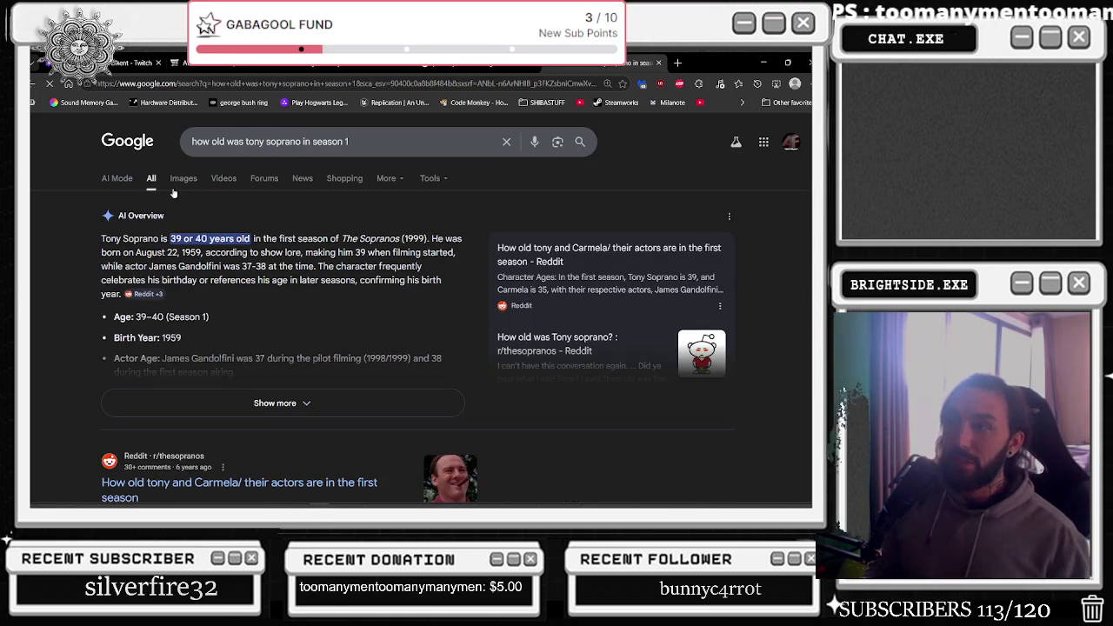
Highlight the overview's '39 or 40 years old' and actor-age lines, then show image results
left_click_drag(123, 240, 313, 240)
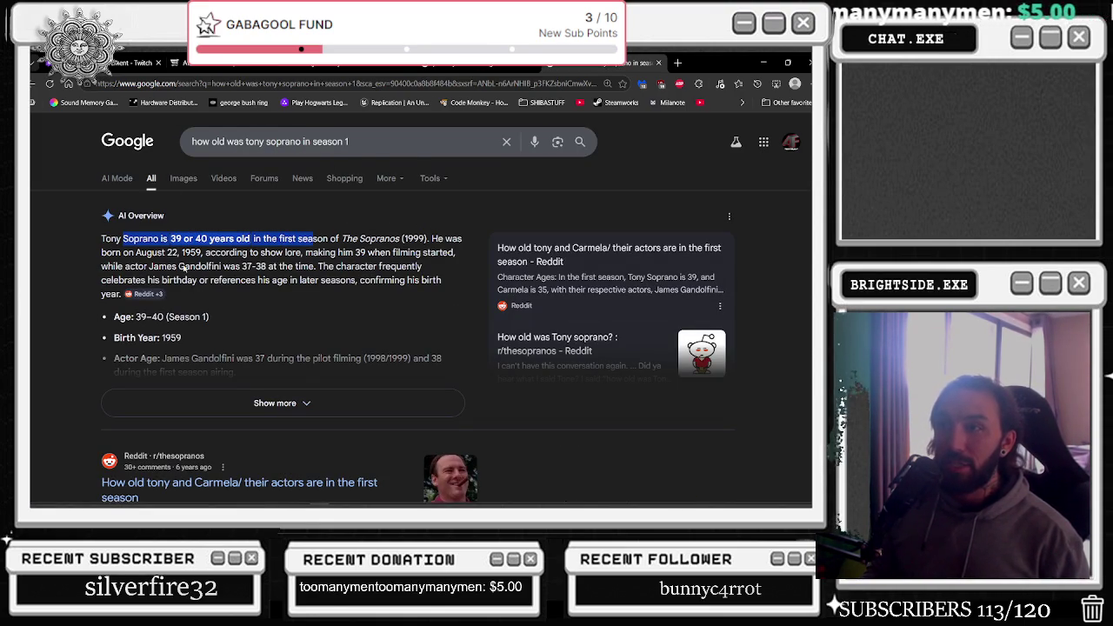
left_click_drag(170, 238, 251, 238)
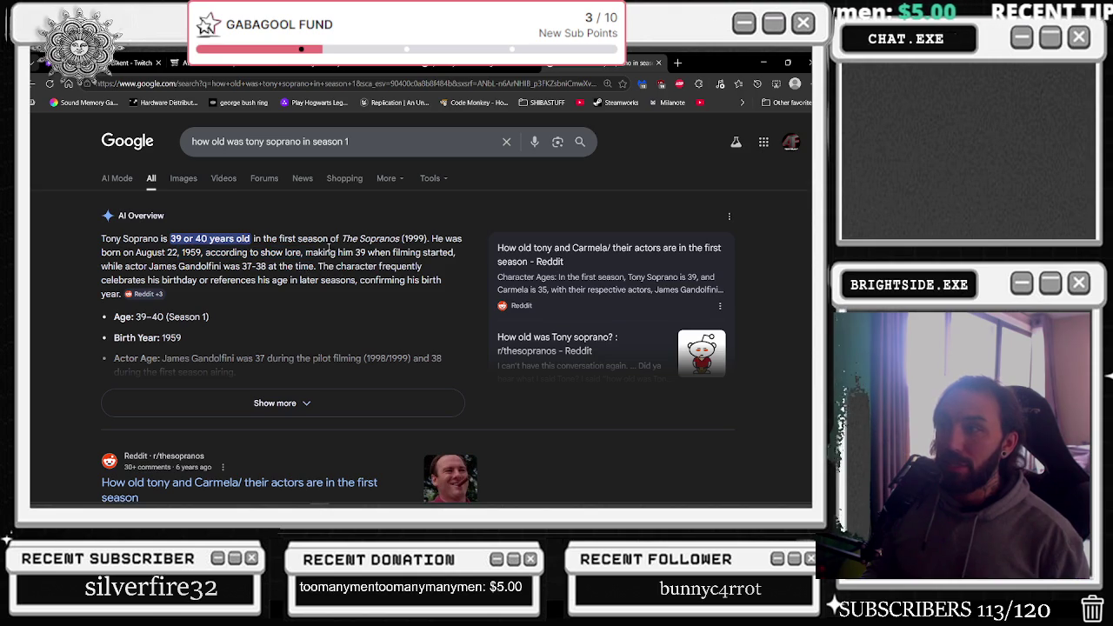
left_click_drag(336, 252, 429, 262)
left_click_drag(158, 266, 311, 266)
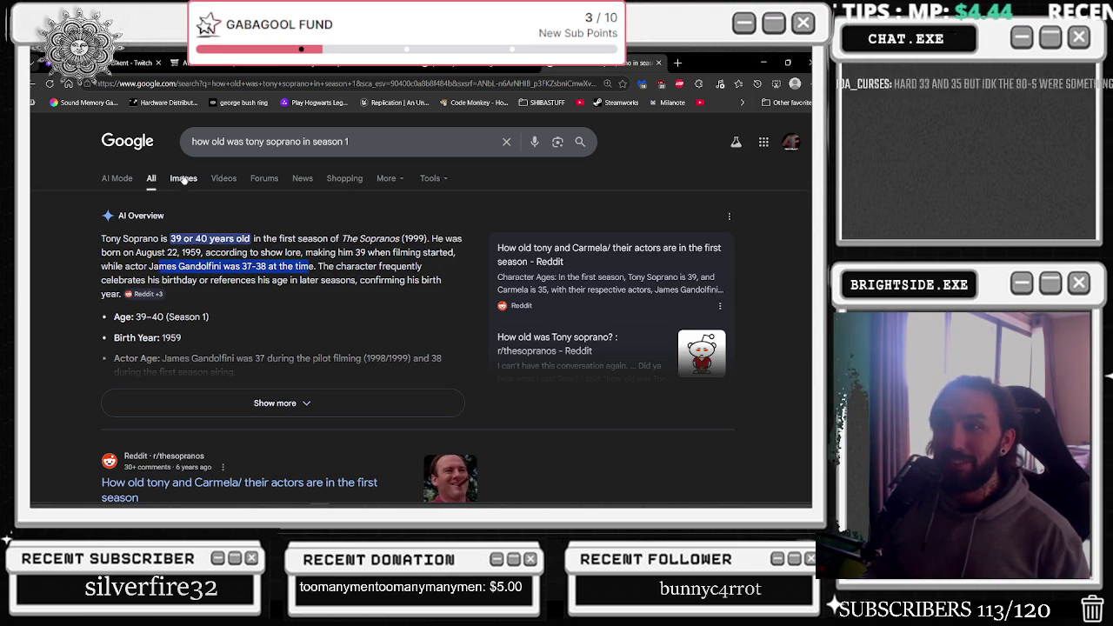
left_click(183, 177)
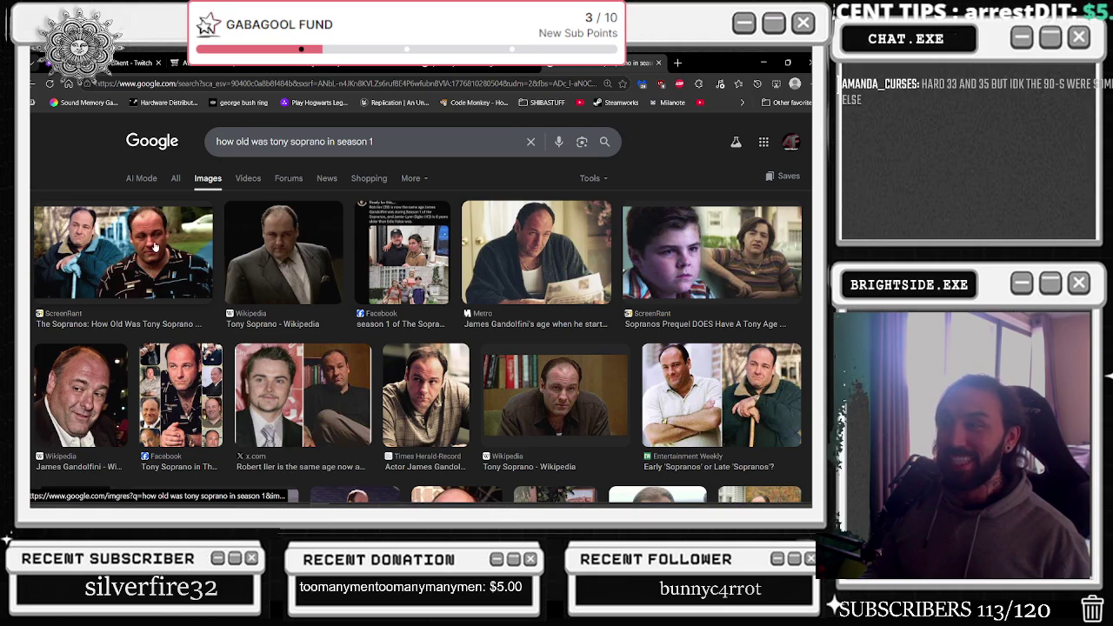
left_click(154, 247)
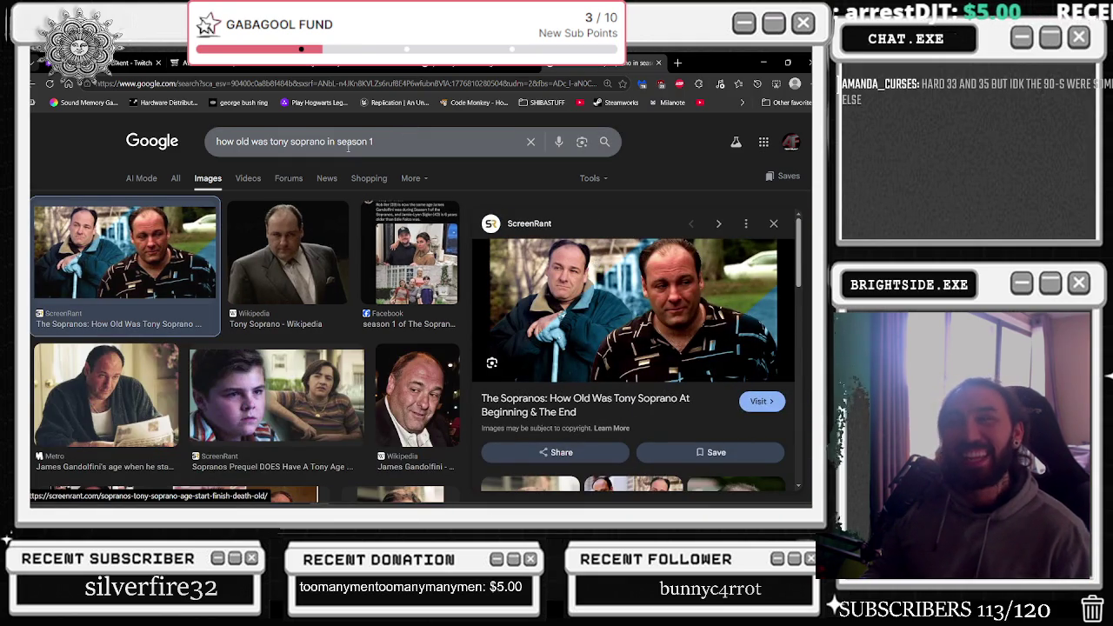
left_click_drag(374, 142, 328, 142)
key("ctrl+a")
type("tony soprano season 1")
key("Return")
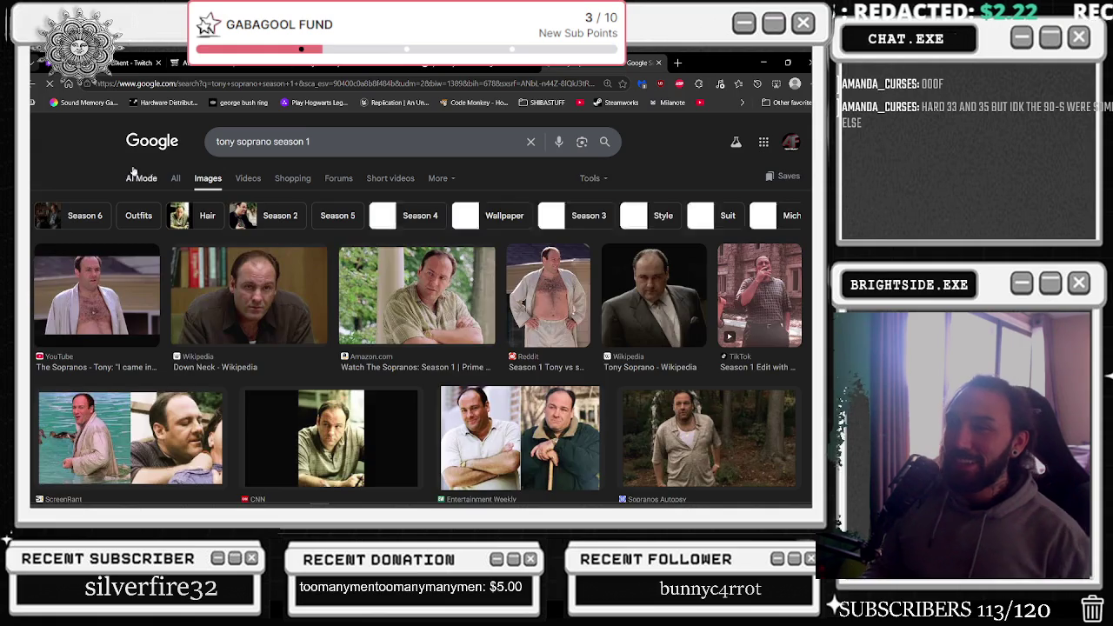
left_click(113, 297)
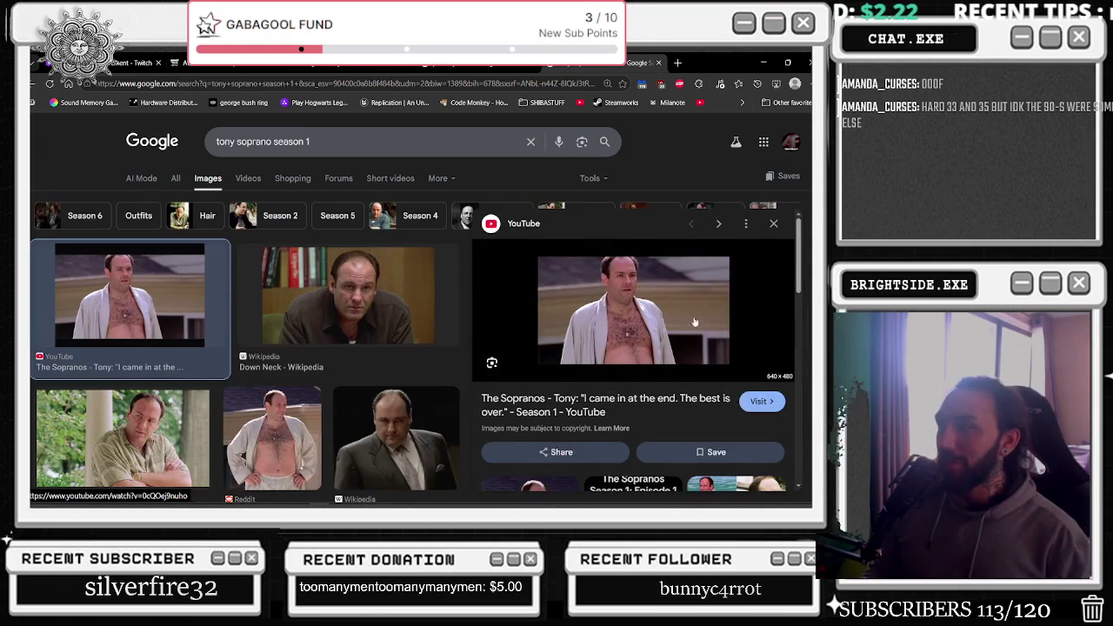
right_click(618, 294)
left_click(630, 285)
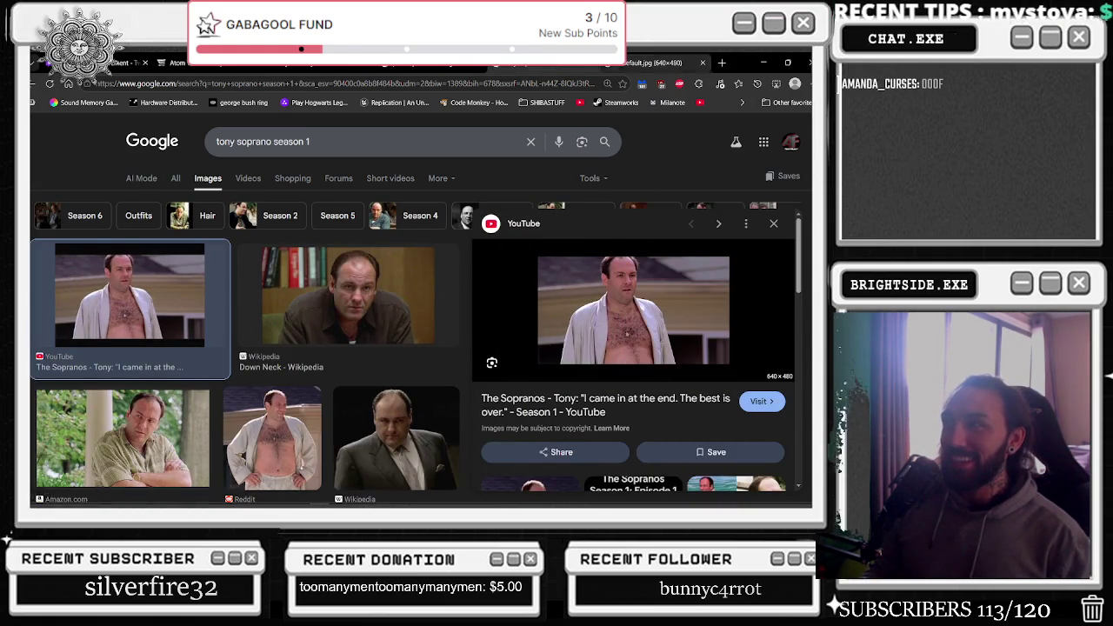
left_click(661, 62)
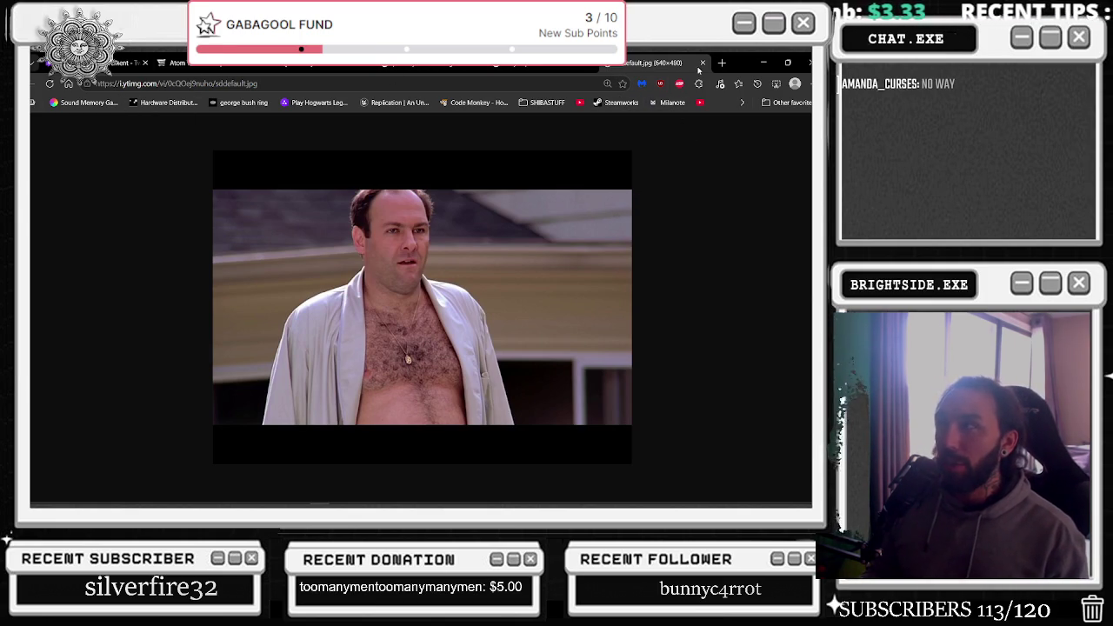
left_click(702, 63)
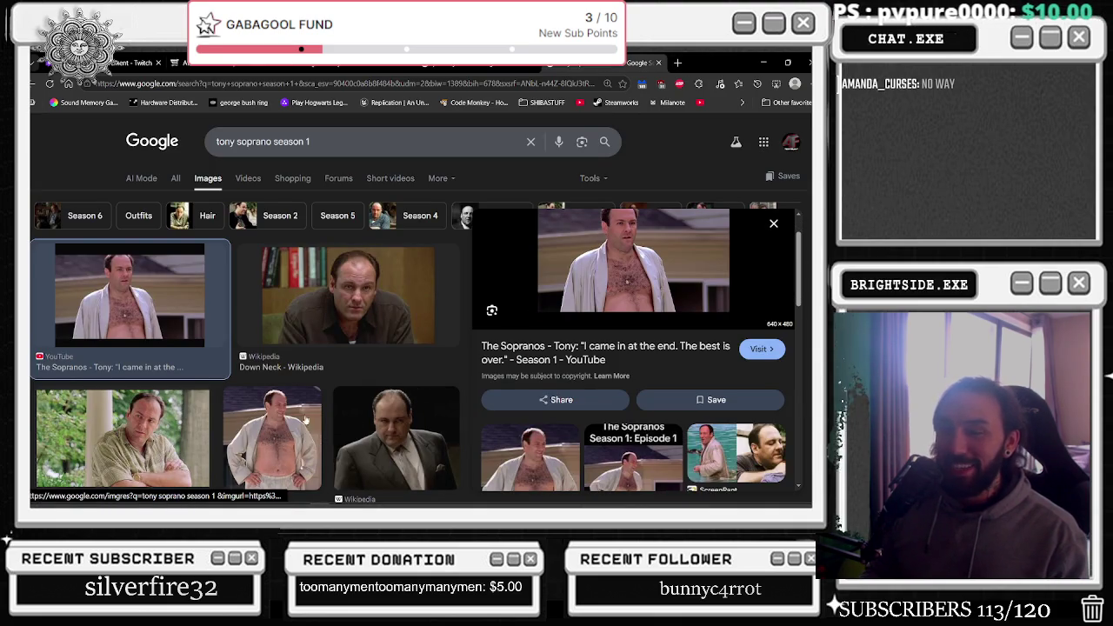
scroll(315, 442, "down", 1)
scroll(505, 381, "down", 2)
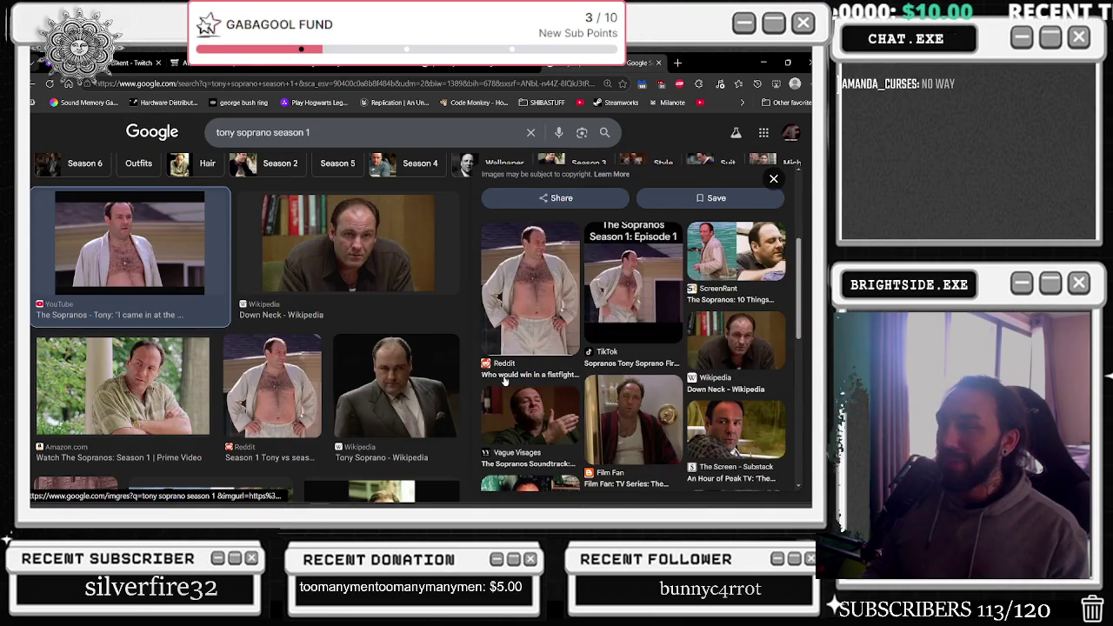
left_click(735, 252)
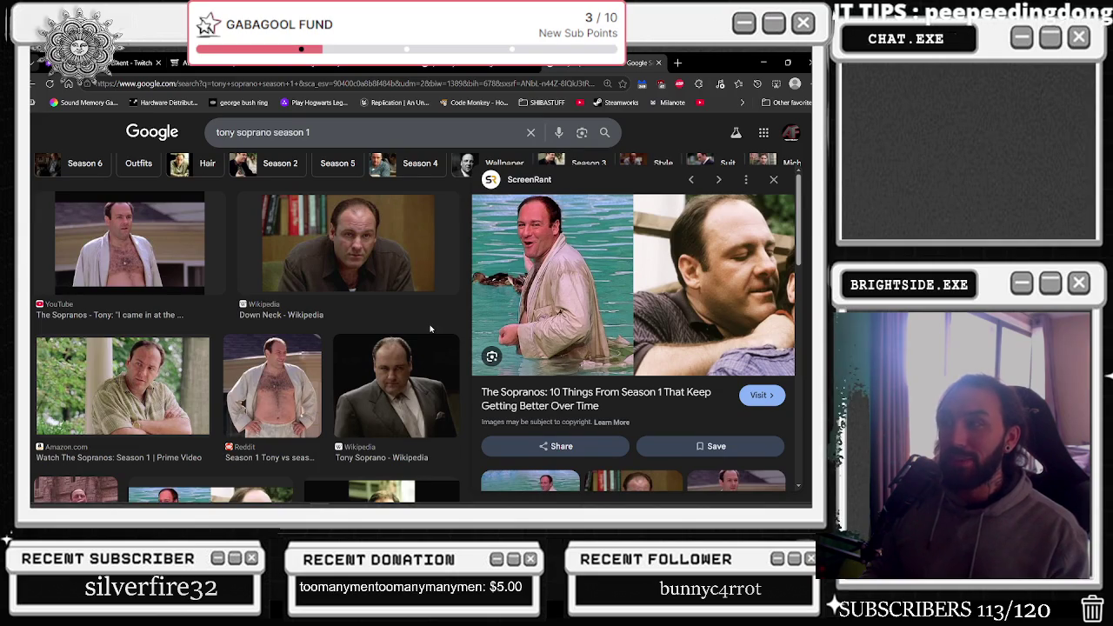
scroll(374, 309, "down", 1)
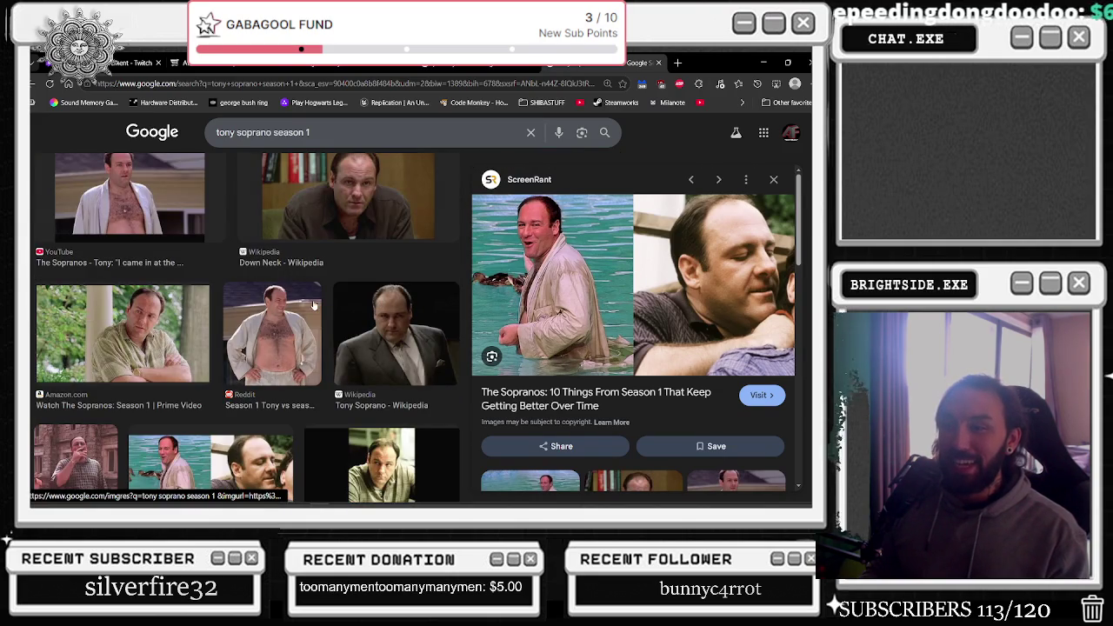
scroll(314, 305, "up", 2)
triple_click(316, 144)
Search 'was ray leota supposed to play tony soprano' and view All results instead of images
type("was ray leota su")
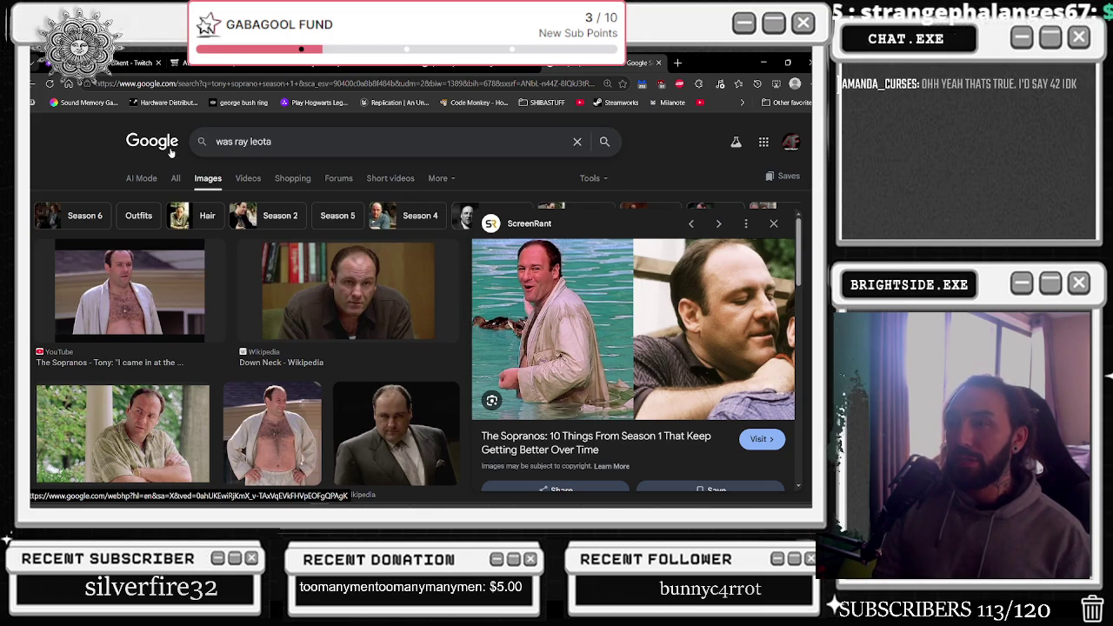
type("pposed to play tony sopran")
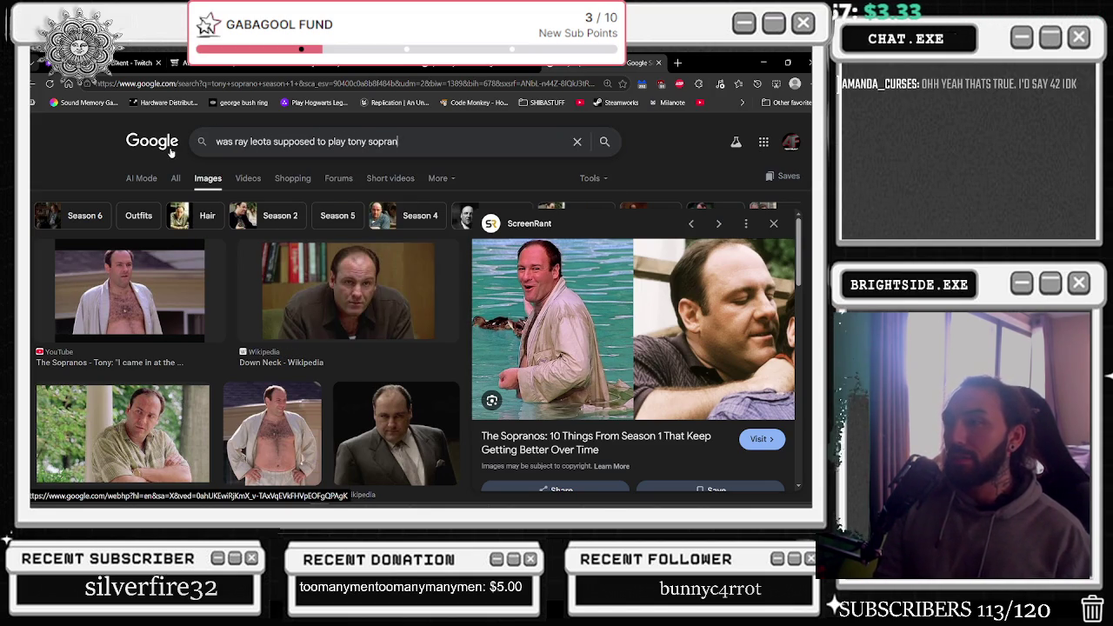
type("o")
key("Return")
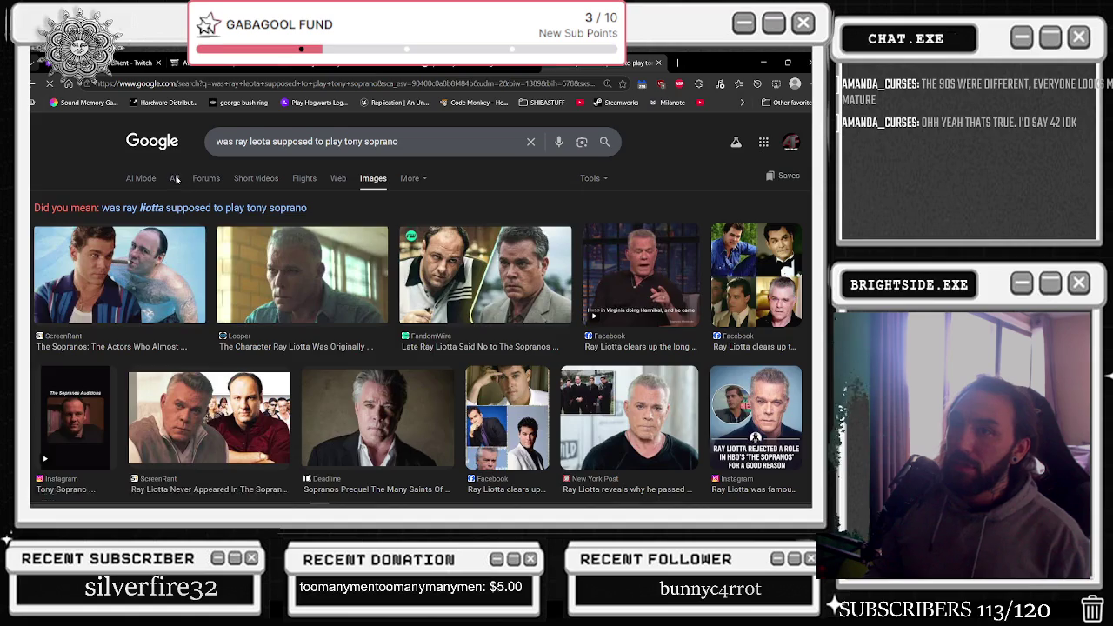
left_click(175, 178)
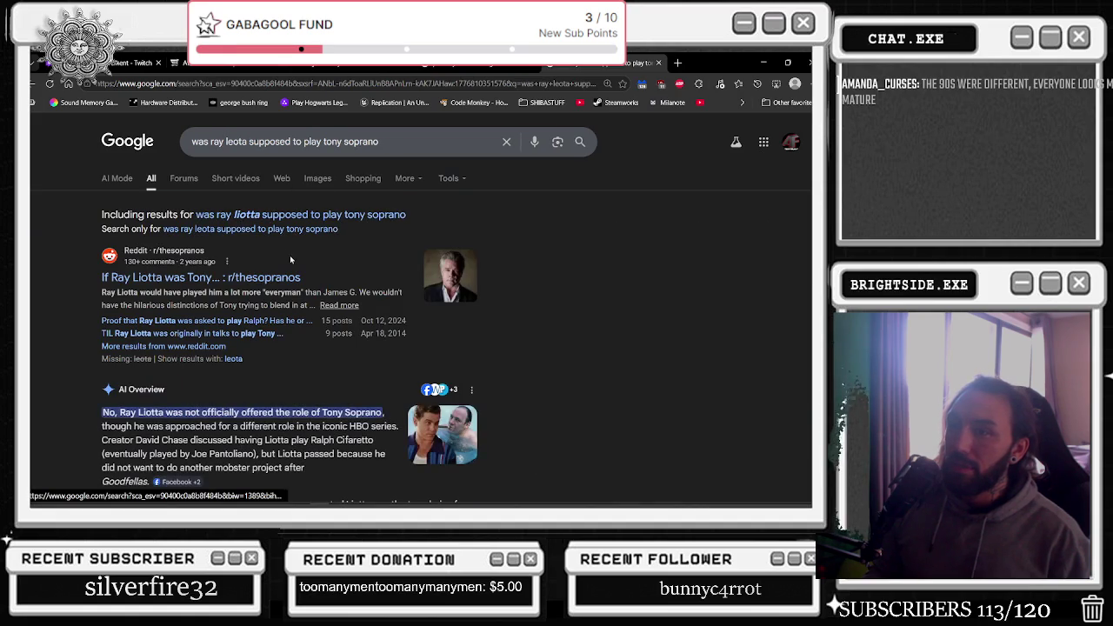
Highlight lines of the answer, including the name Ralph Cifaretto
scroll(299, 295, "down", 1)
mouse_move(103, 359)
left_mouse_down()
mouse_move(338, 360)
mouse_move(304, 374)
left_mouse_up()
left_click_drag(205, 374, 388, 374)
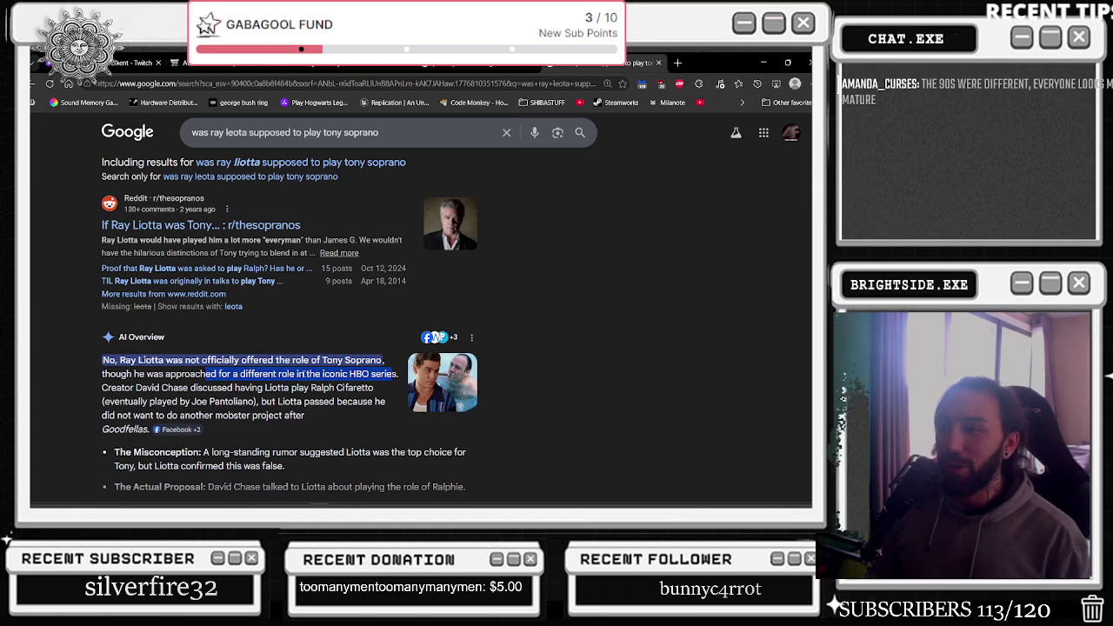
left_click(307, 374)
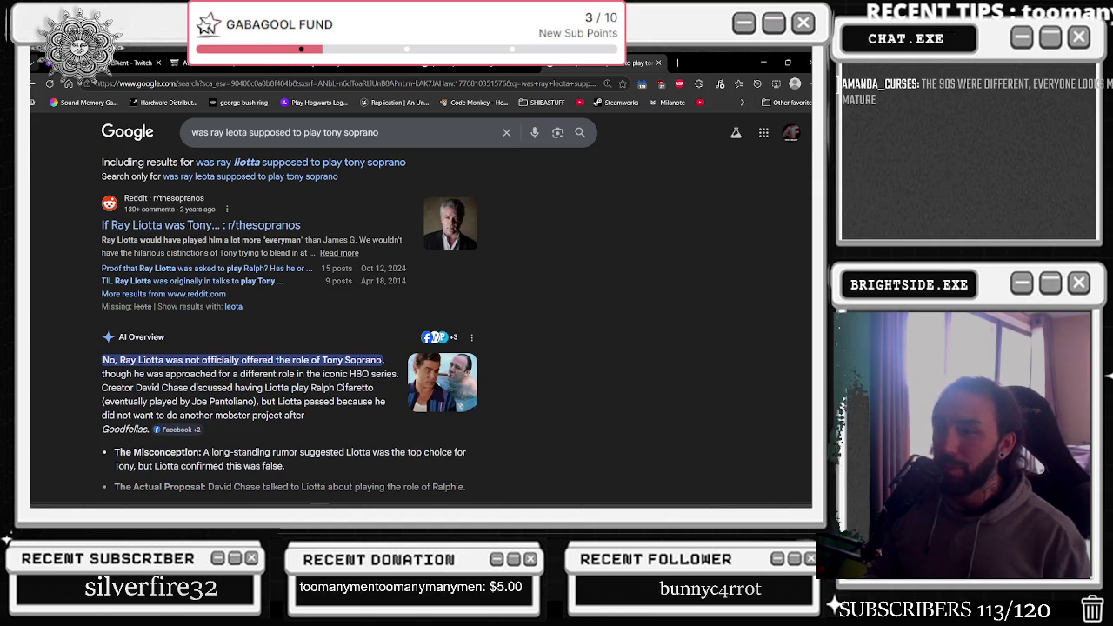
left_click_drag(310, 388, 374, 388)
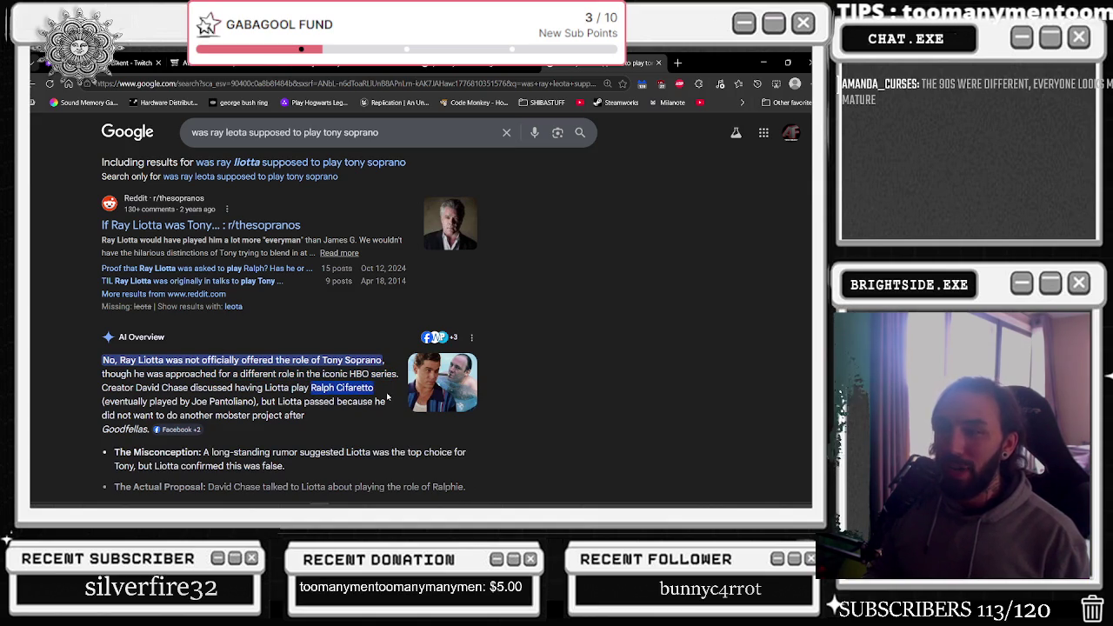
left_click(316, 418)
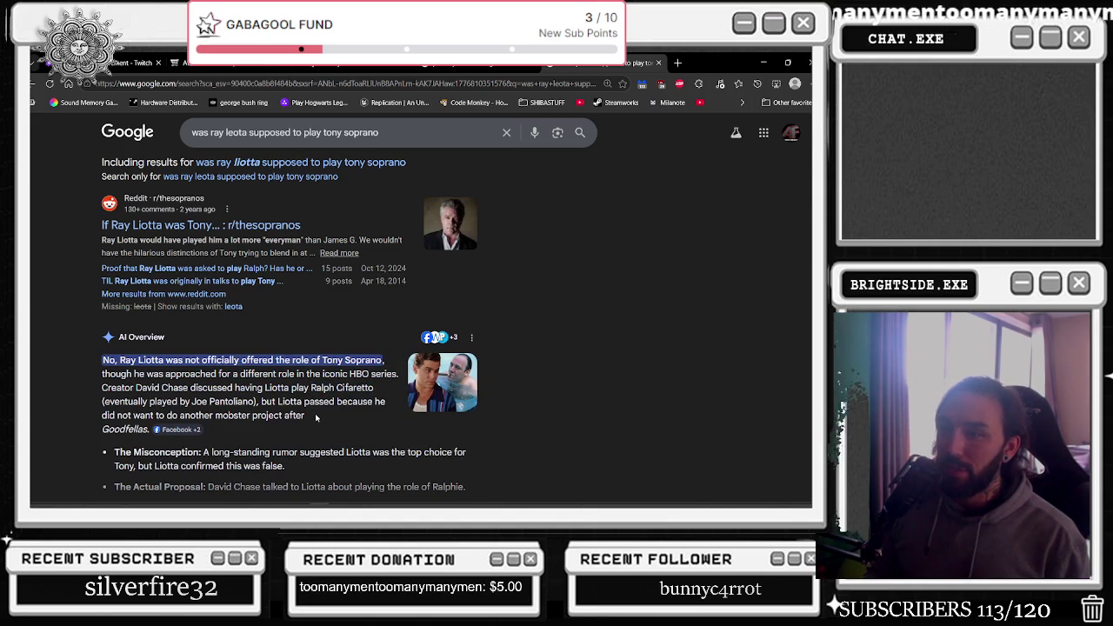
scroll(316, 418, "down", 2)
Expand the AI Overview, highlight the rumor and 'Why He Declined' parts, then return to Unreal Engine
left_click(451, 324)
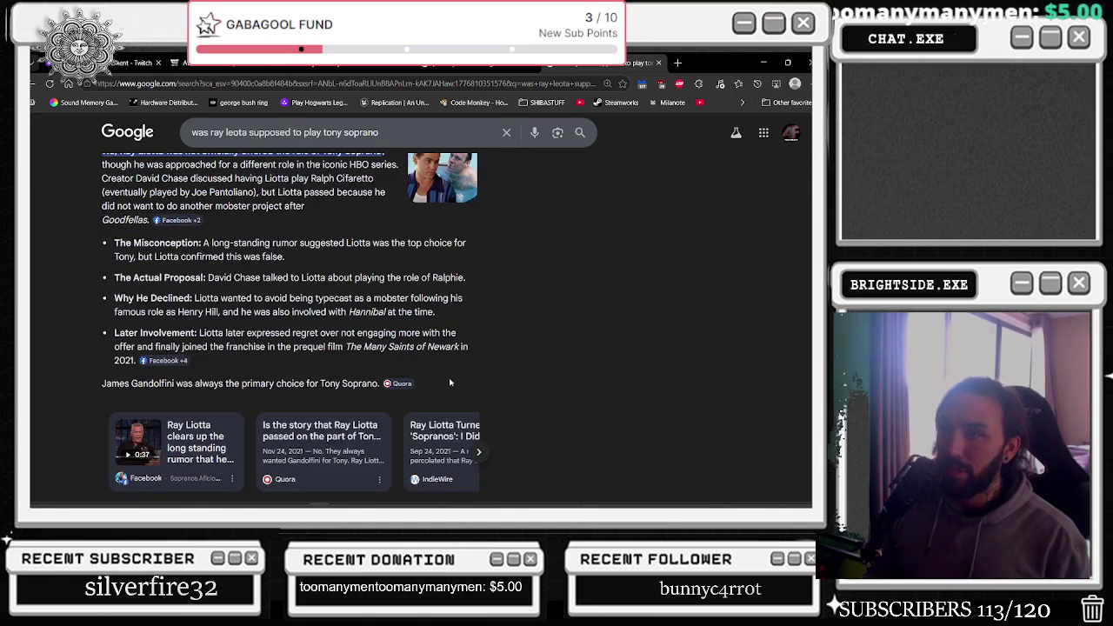
left_click_drag(232, 251, 383, 257)
mouse_move(414, 254)
left_mouse_down()
mouse_move(299, 278)
mouse_move(172, 259)
mouse_move(450, 278)
left_mouse_up()
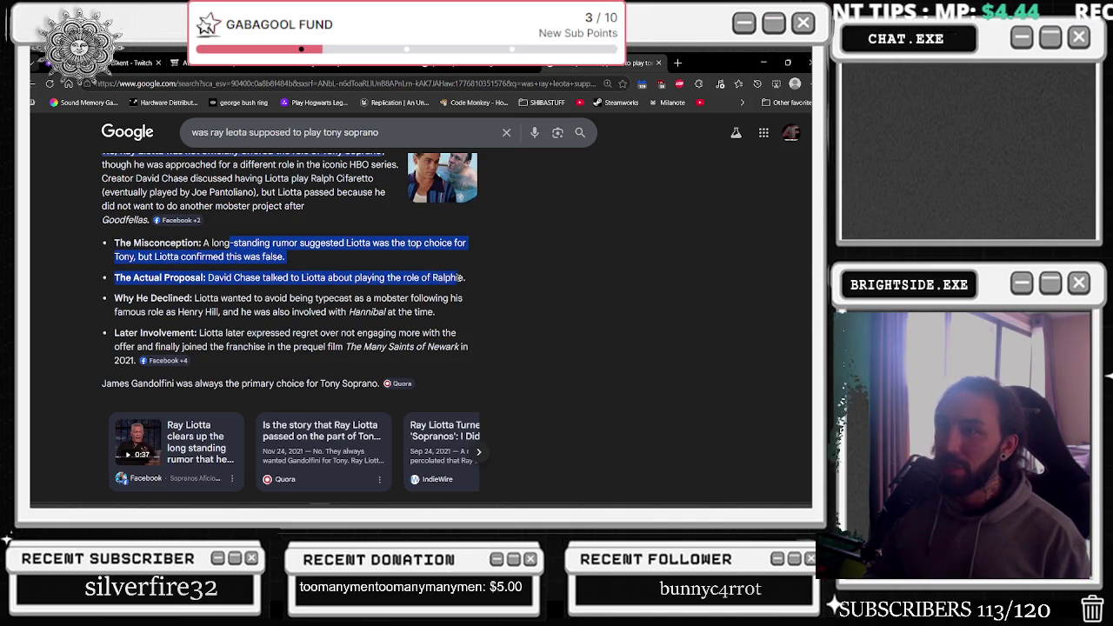
left_click(280, 310)
left_click_drag(130, 298, 365, 335)
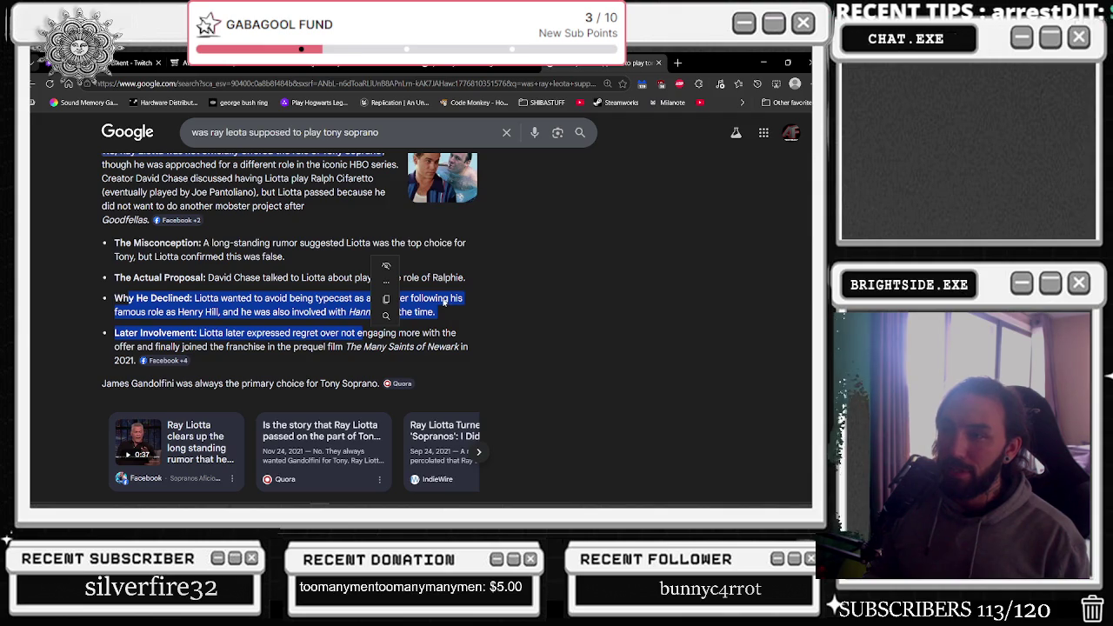
scroll(443, 301, "down", 2)
scroll(443, 304, "down", 1)
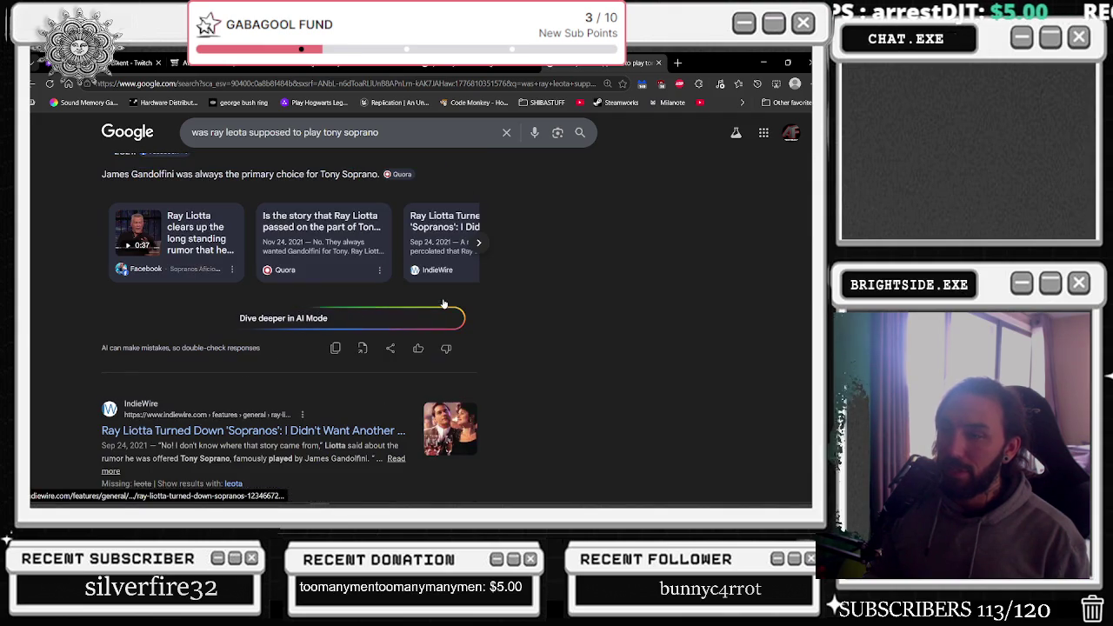
left_click_drag(704, 63, 660, 103)
key("alt+Tab")
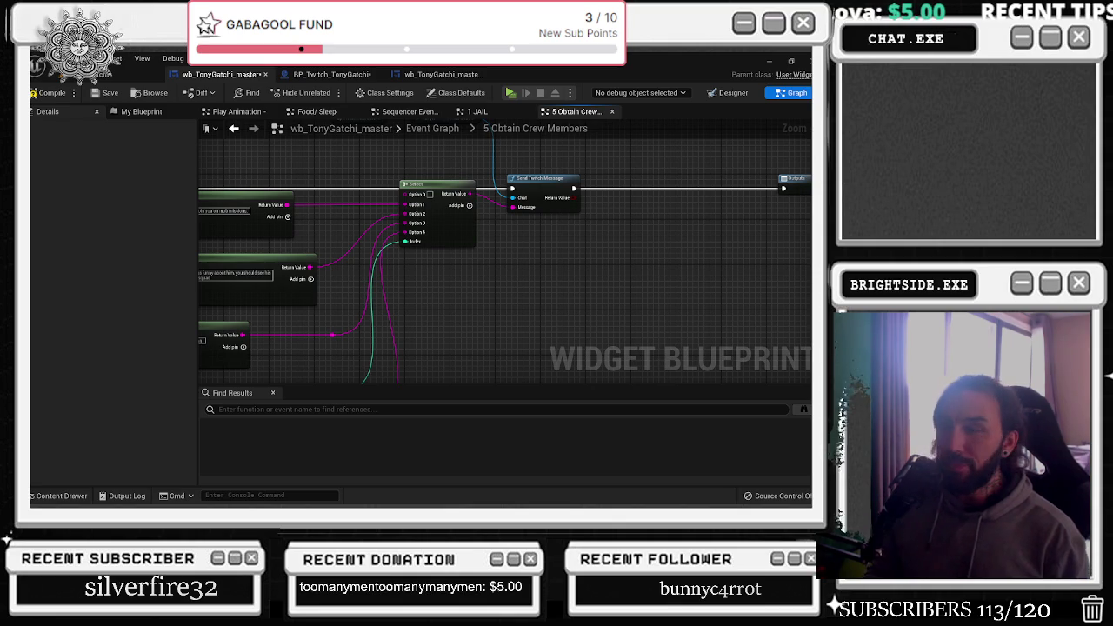
Nudge the third crew-join Append node slightly left, then go back up to the main Event Graph
left_click_drag(271, 284, 561, 287)
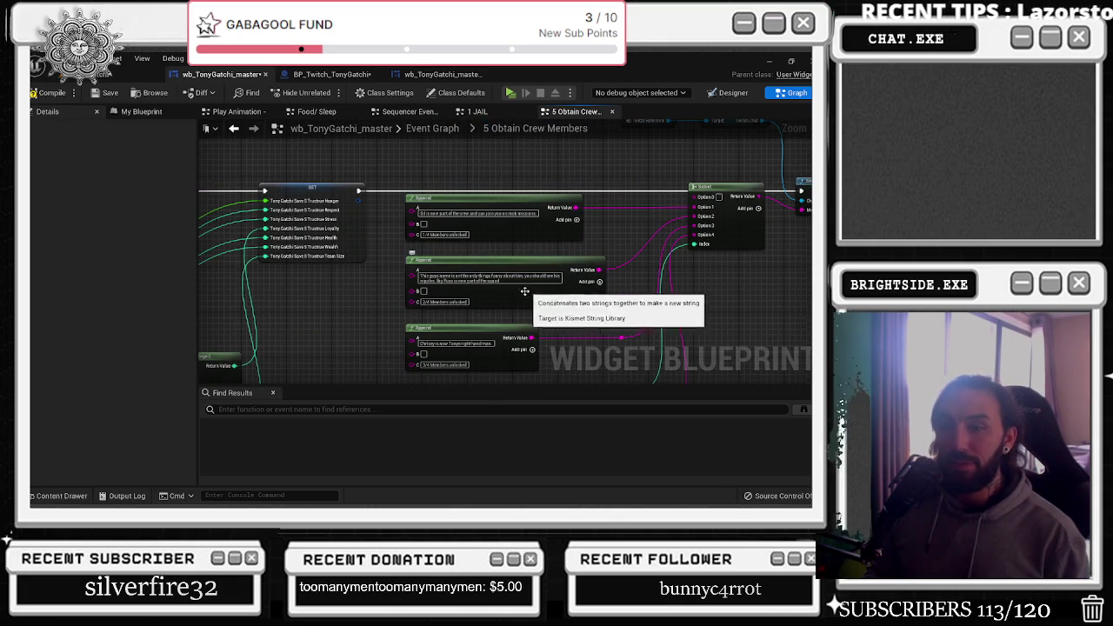
left_click_drag(470, 366, 360, 352)
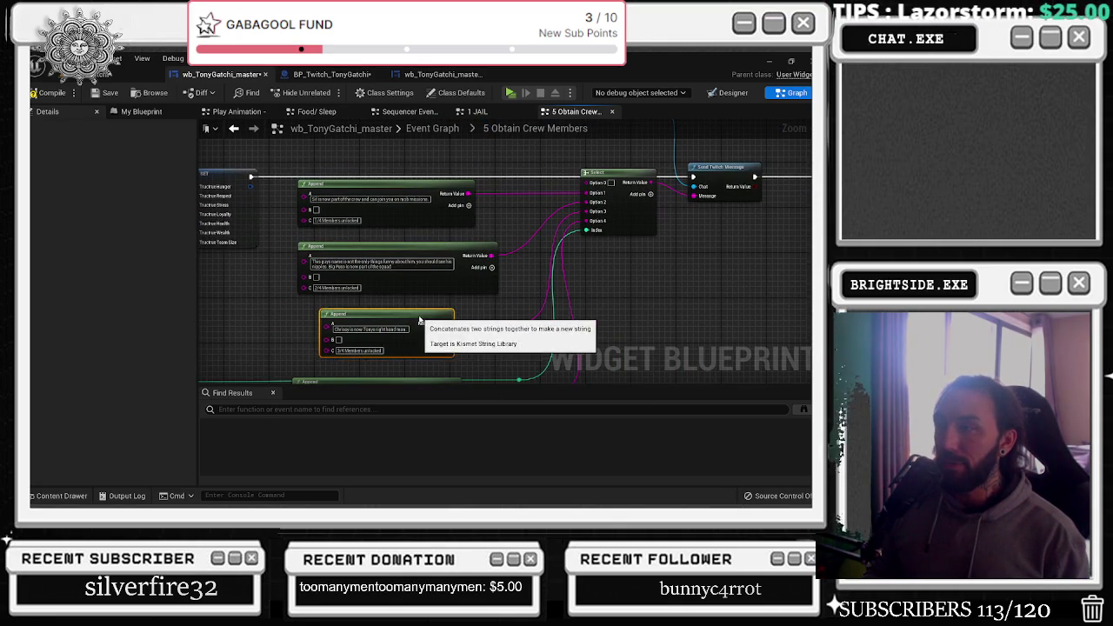
left_click(409, 315)
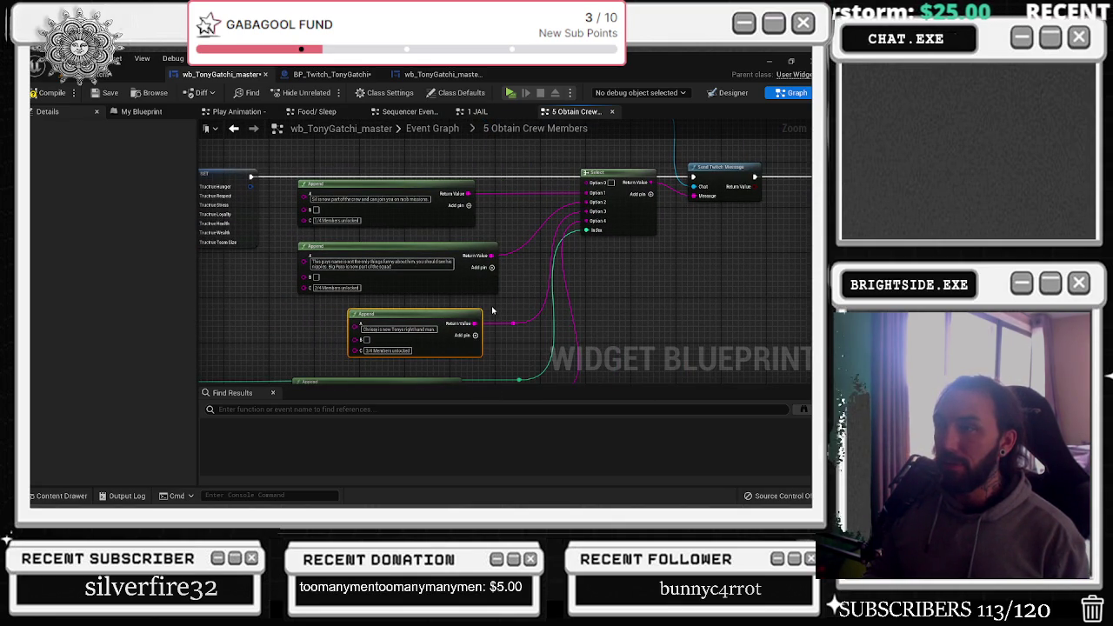
scroll(435, 337, "up", 1)
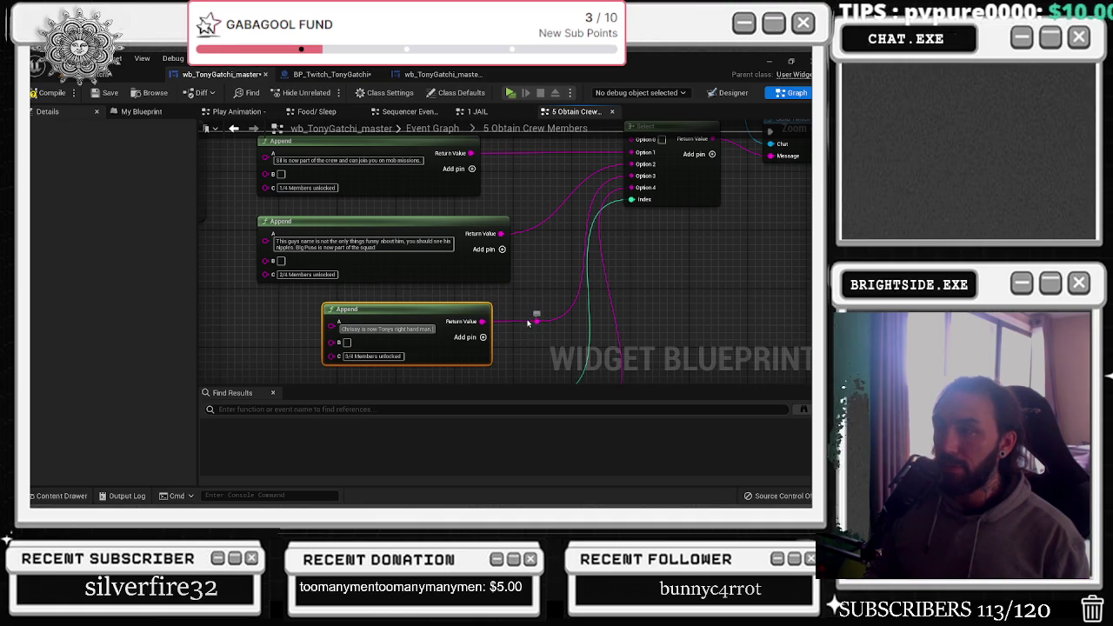
scroll(526, 322, "down", 2)
left_click_drag(504, 320, 425, 328)
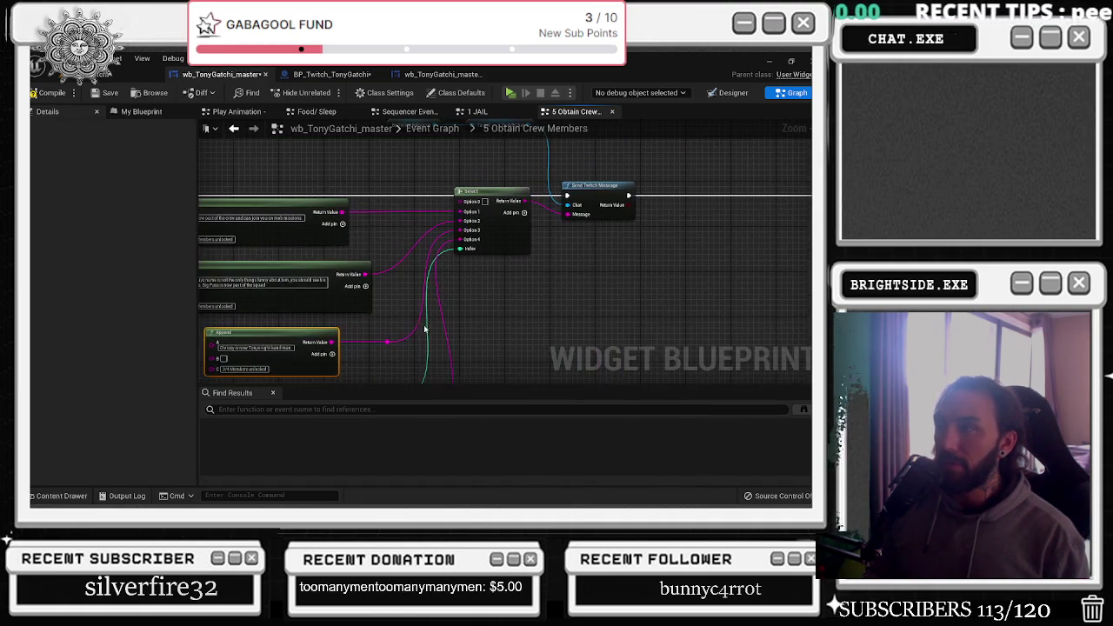
left_click(235, 128)
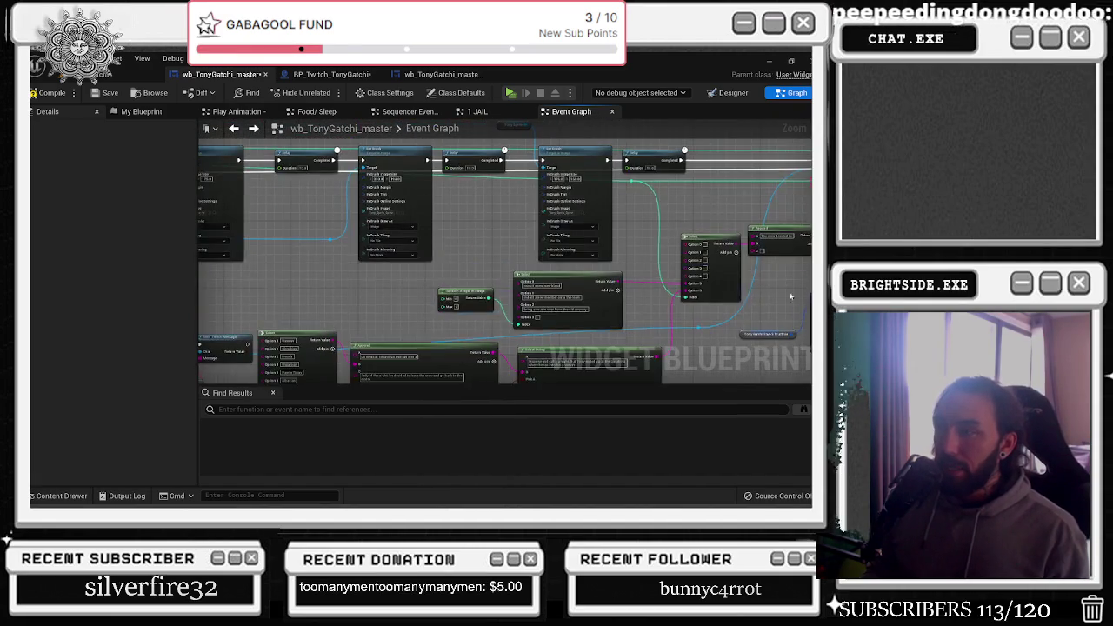
right_click(525, 315)
left_click(525, 315)
right_click(525, 315)
left_click(525, 317)
right_click(525, 317)
left_click(525, 316)
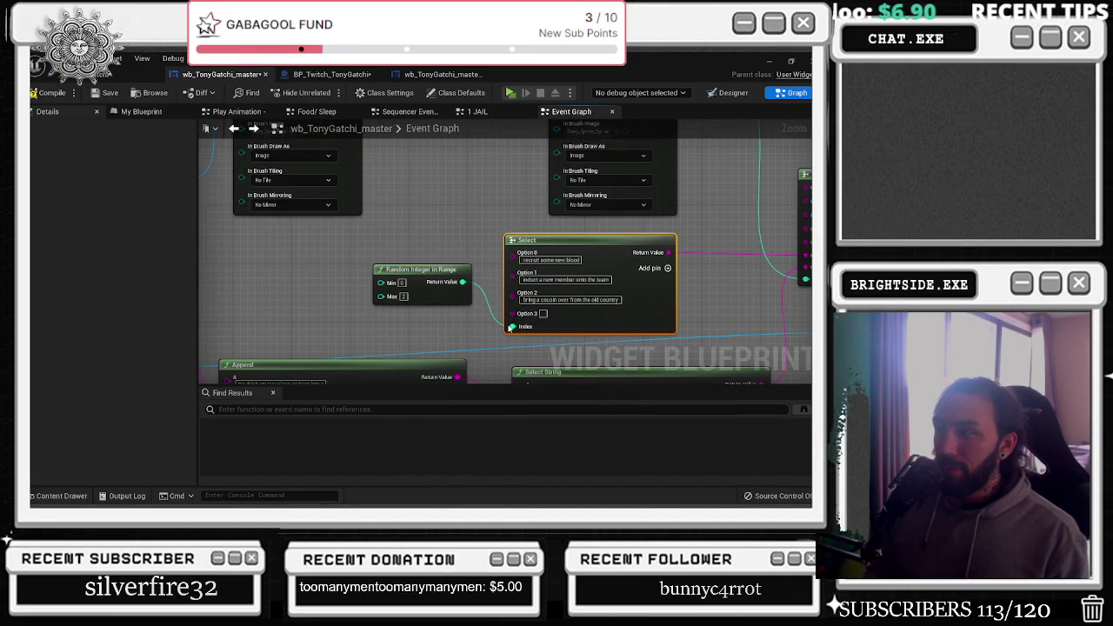
left_click_drag(649, 300, 388, 339)
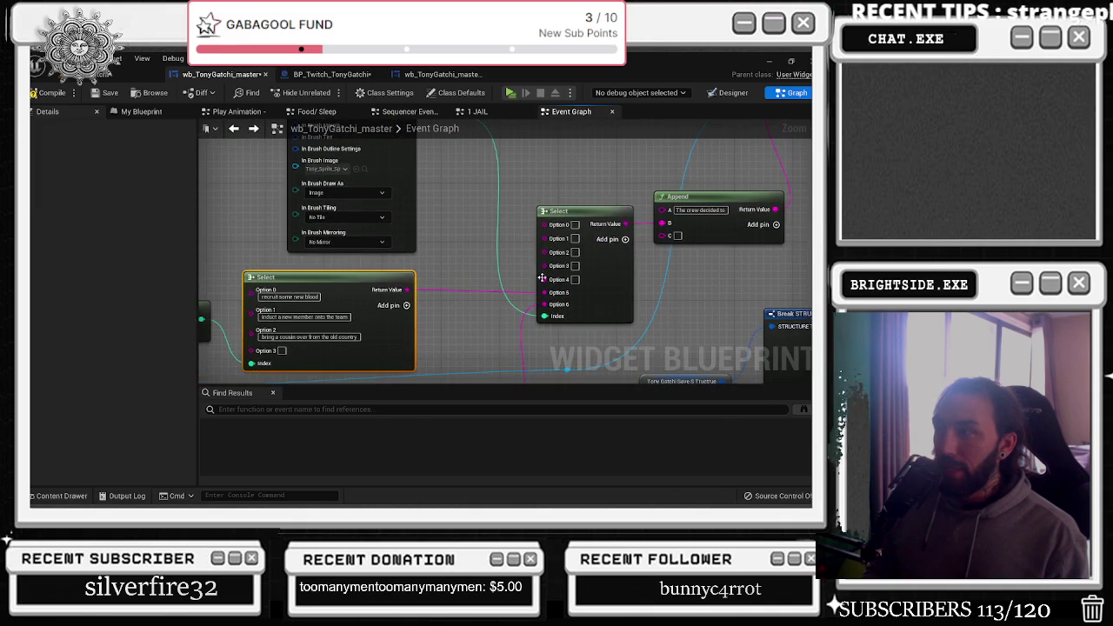
left_click_drag(526, 290, 307, 346)
mouse_move(494, 321)
left_mouse_down()
mouse_move(481, 354)
mouse_move(482, 284)
left_mouse_up()
scroll(474, 340, "down", 1)
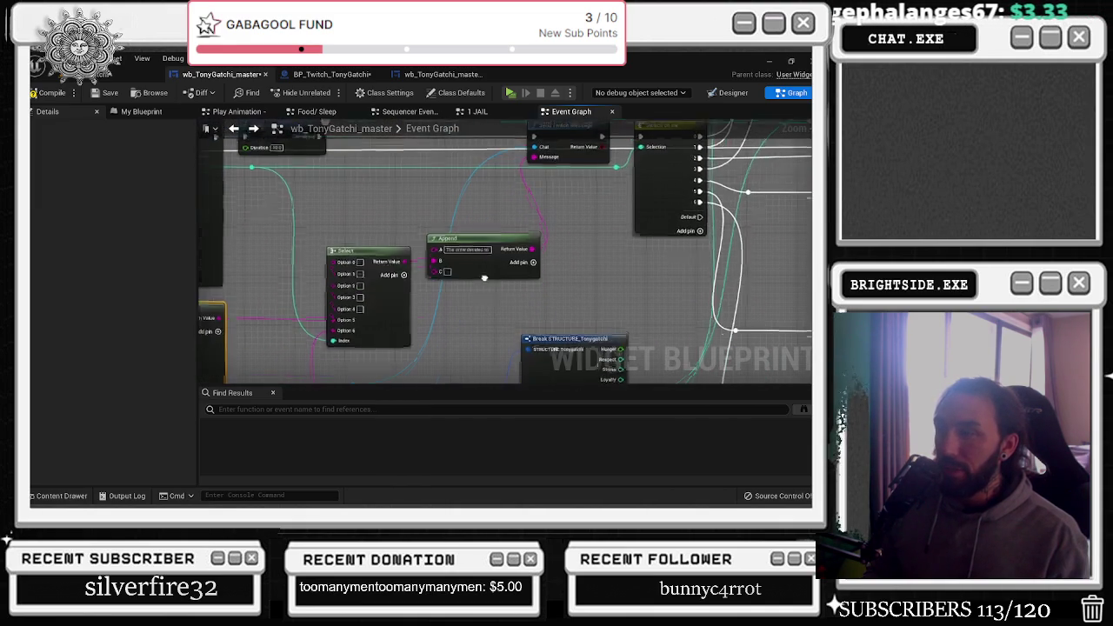
mouse_move(579, 190)
left_mouse_down()
mouse_move(396, 288)
mouse_move(505, 239)
left_mouse_up()
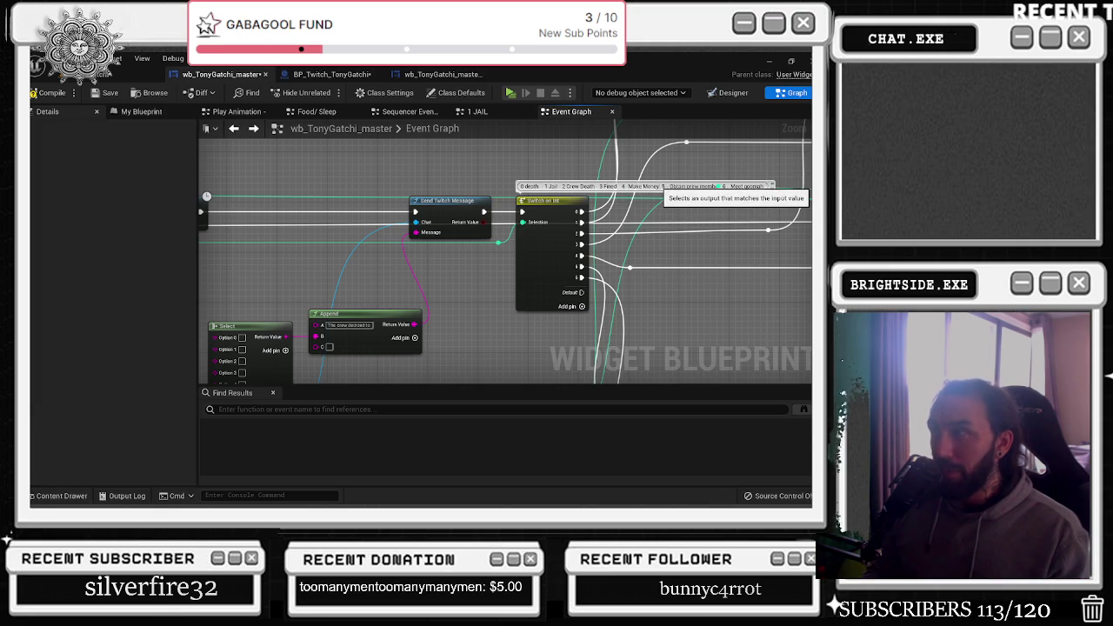
left_click_drag(659, 186, 506, 193)
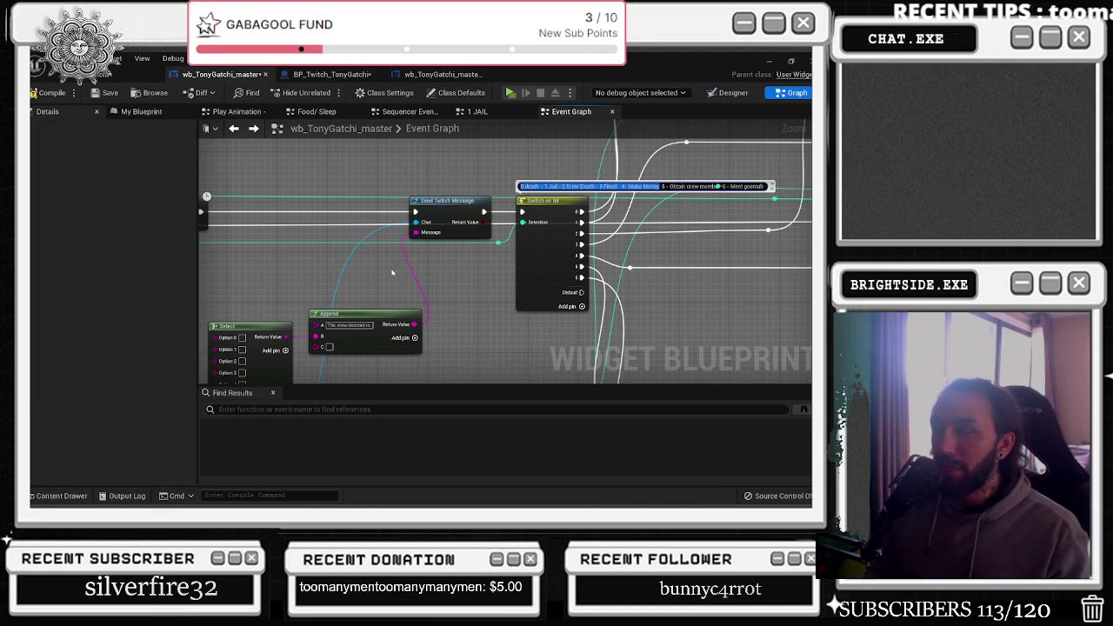
left_click_drag(413, 262, 531, 216)
scroll(423, 230, "down", 5)
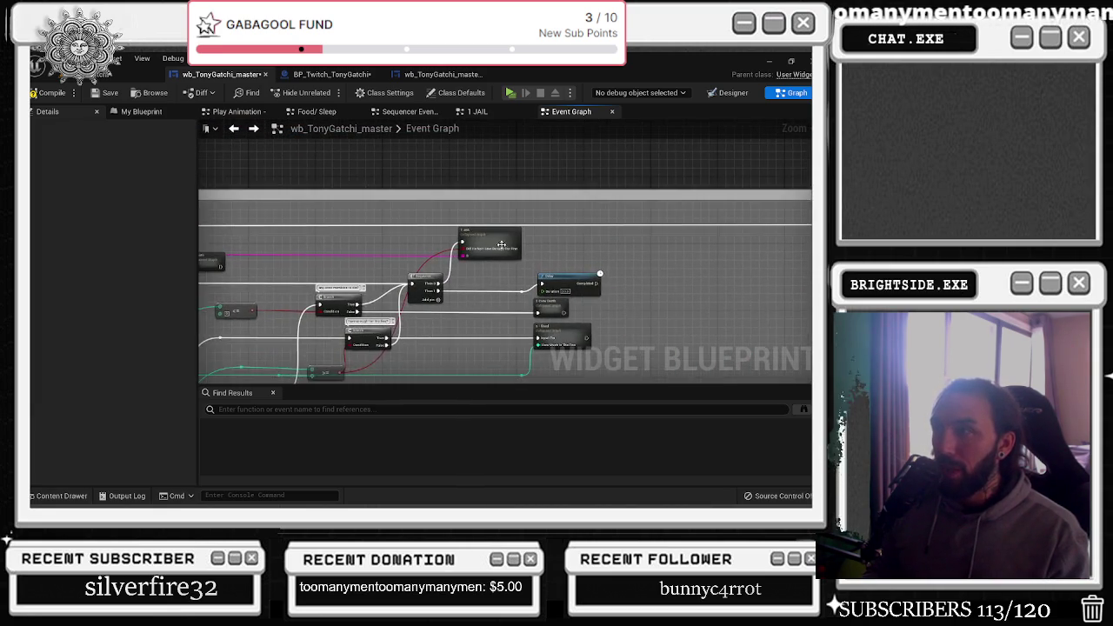
double_click(493, 213)
Pan around the 1 JAIL graph over its Select, Append, Random Integer, Send Twitch Message and Delay nodes
scroll(444, 360, "up", 5)
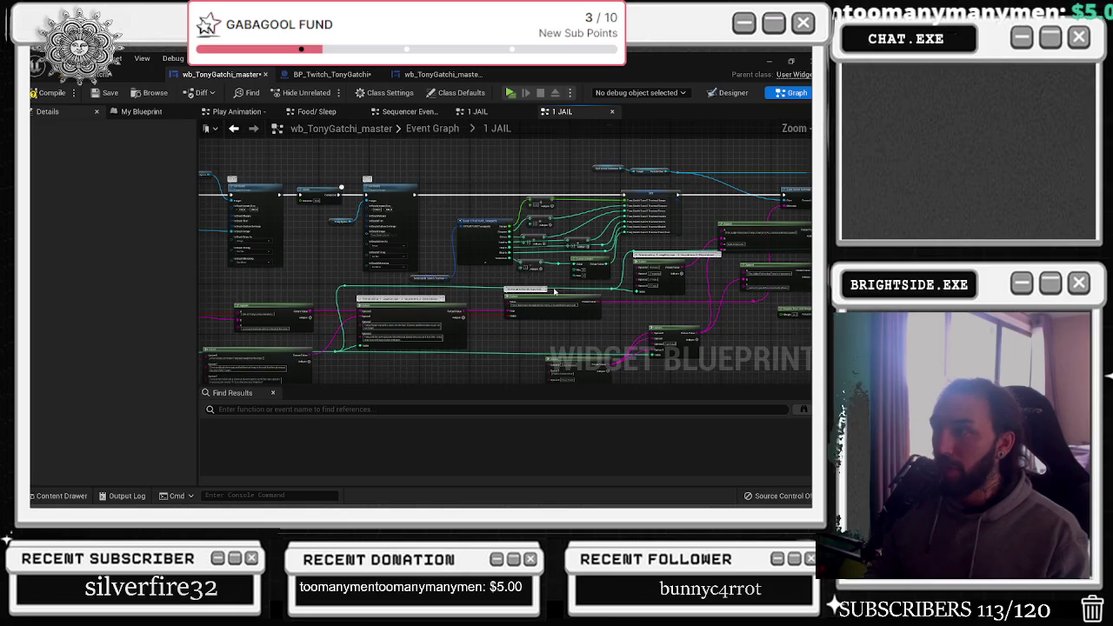
left_click_drag(458, 358, 599, 307)
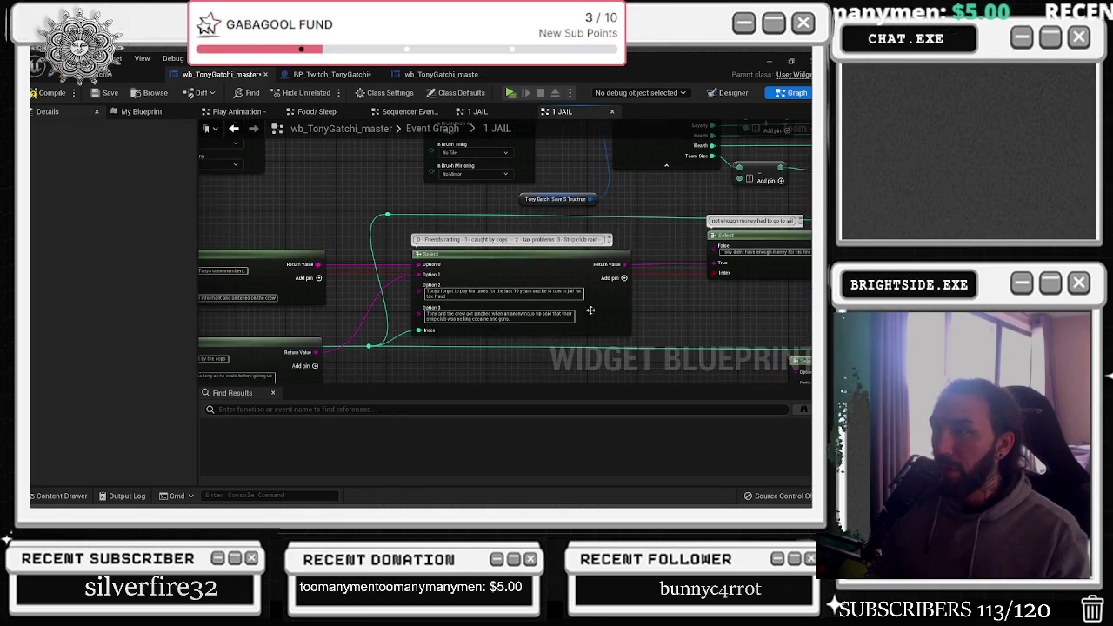
left_click_drag(529, 341, 799, 321)
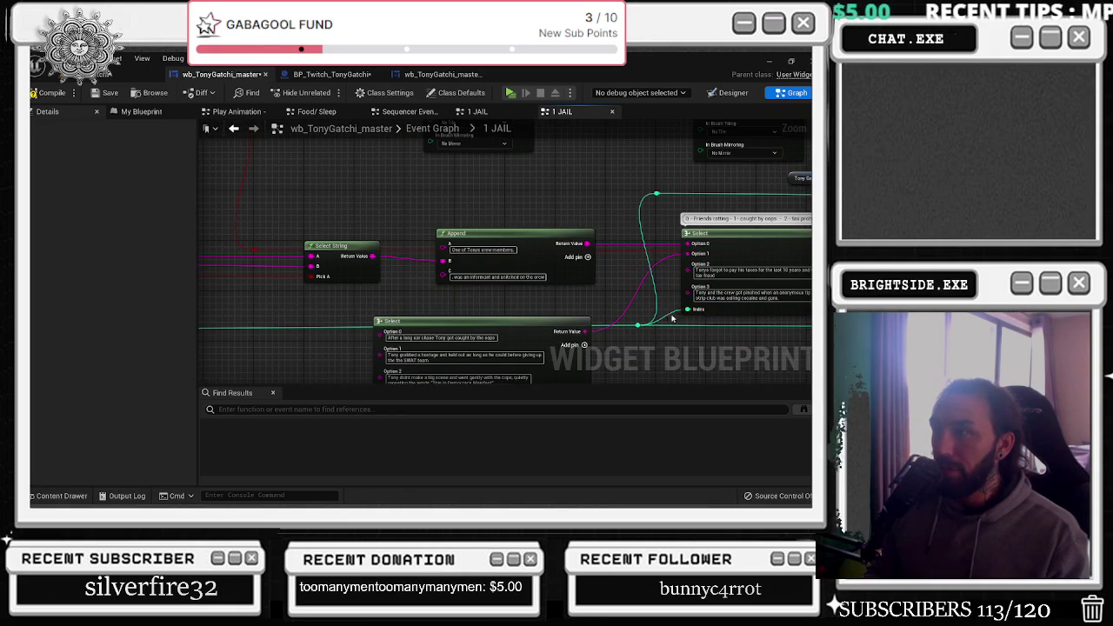
left_click_drag(606, 302, 908, 309)
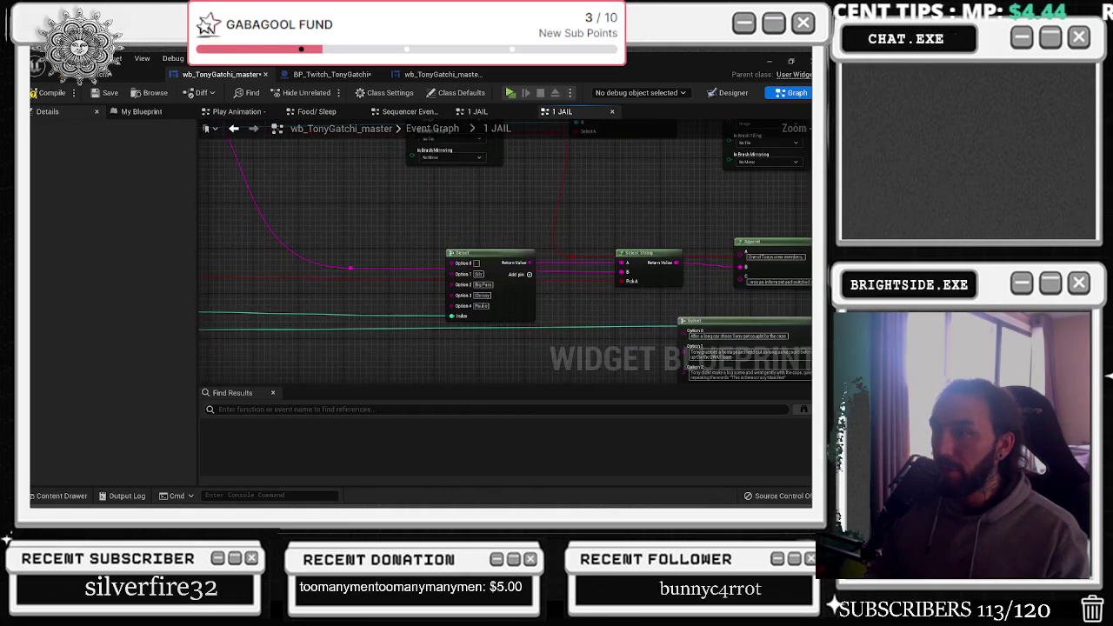
scroll(779, 304, "down", 4)
scroll(462, 298, "up", 4)
mouse_move(490, 292)
left_mouse_down()
mouse_move(526, 300)
mouse_move(573, 337)
mouse_move(486, 280)
mouse_move(205, 315)
left_mouse_up()
left_click_drag(371, 296, 102, 311)
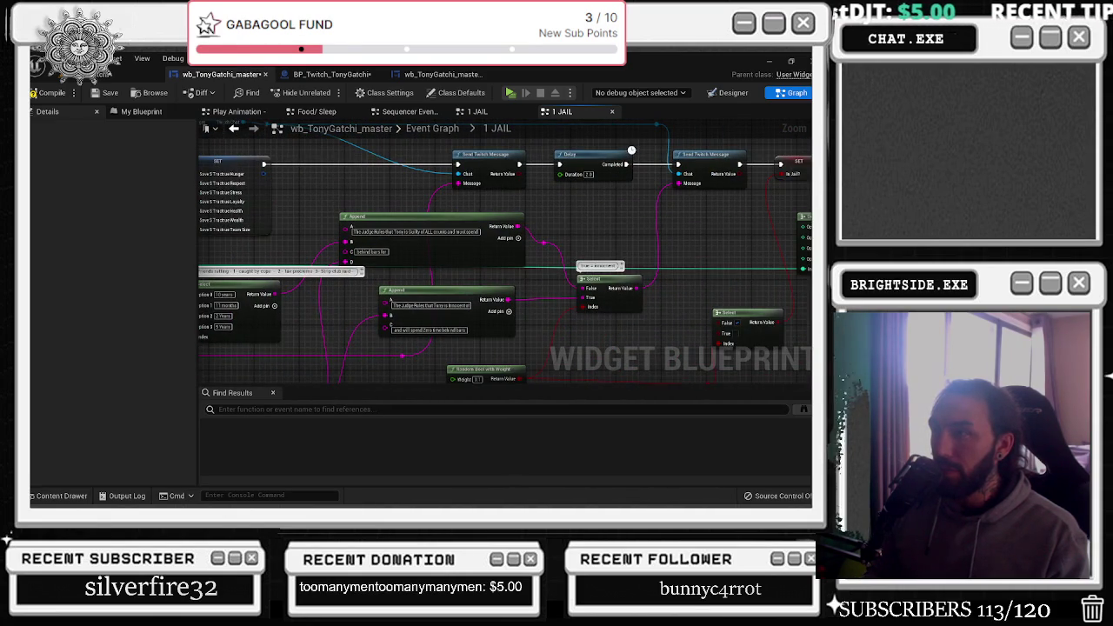
left_click_drag(306, 362, 545, 180)
Check charge options 7 and 8, marquee-select the charges Select and Random Integer nodes, then return to Event Graph
left_click_drag(363, 242, 418, 218)
scroll(363, 242, "up", 2)
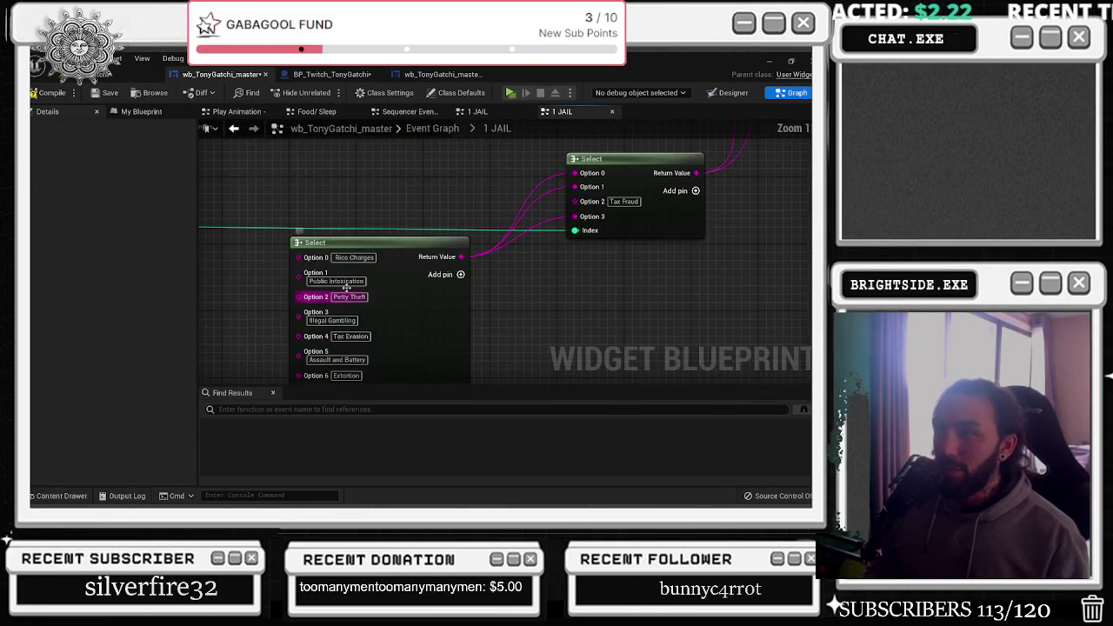
left_click_drag(363, 239, 395, 200)
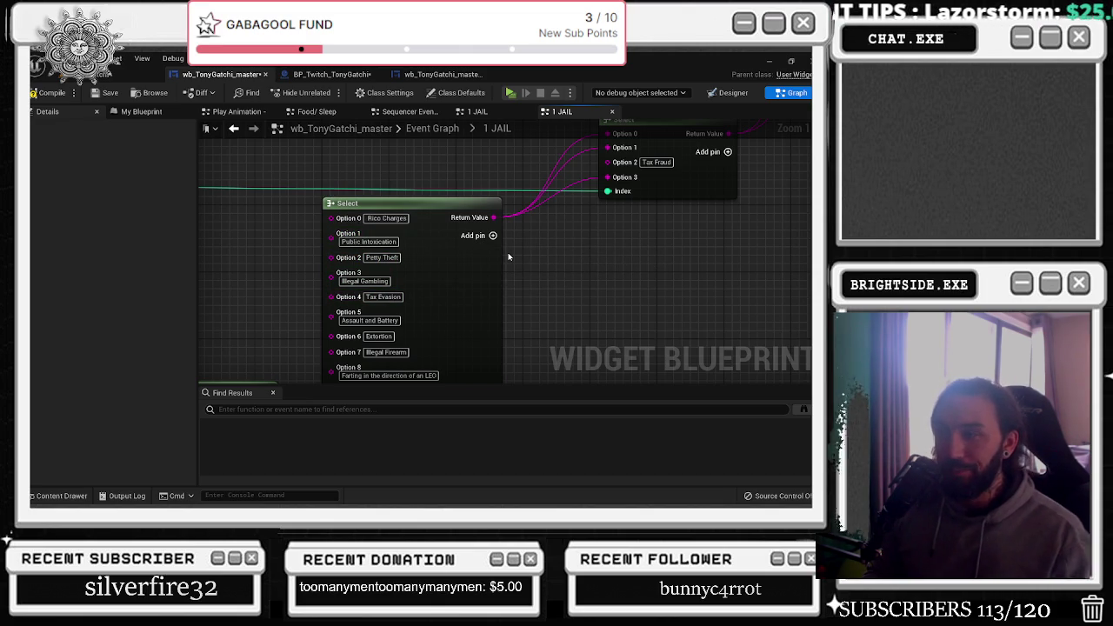
scroll(444, 278, "down", 1)
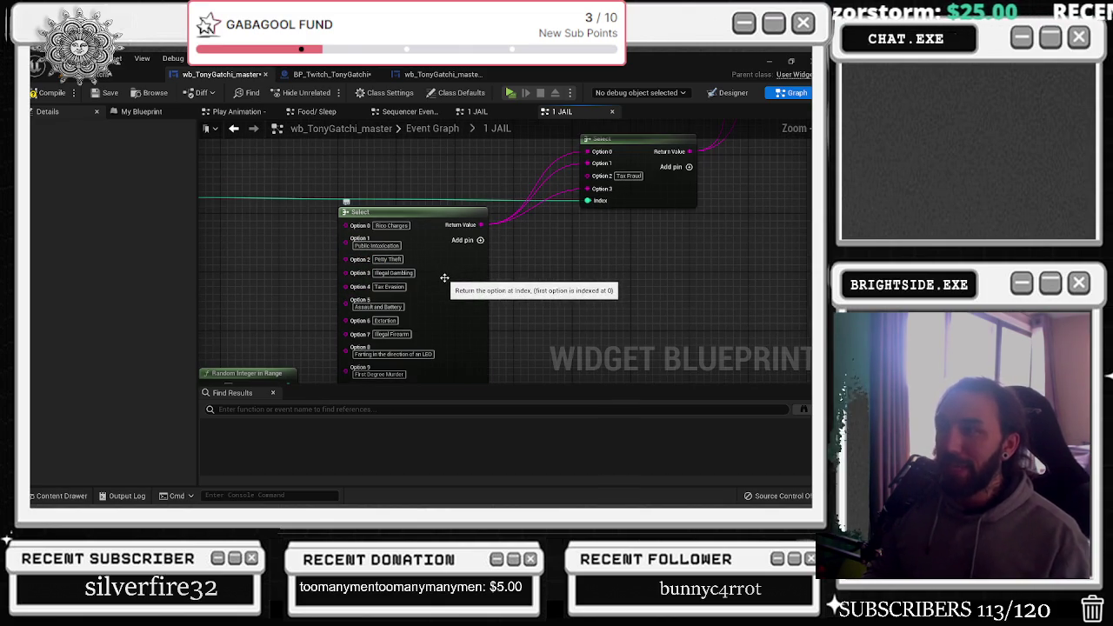
scroll(444, 278, "down", 1)
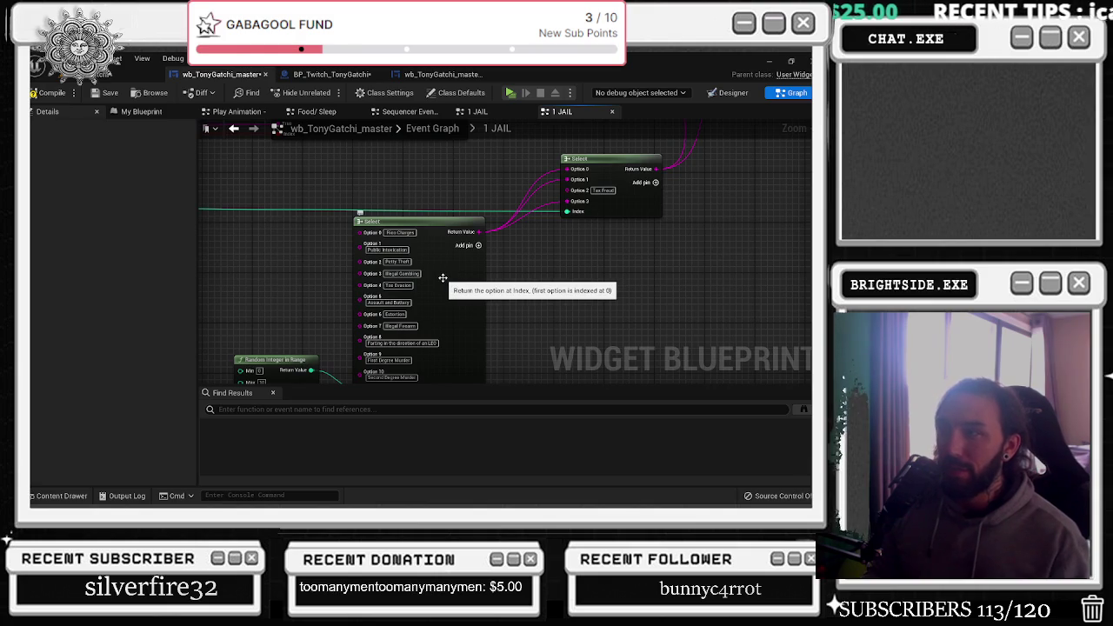
left_click_drag(517, 287, 596, 245)
left_click_drag(391, 258, 474, 343)
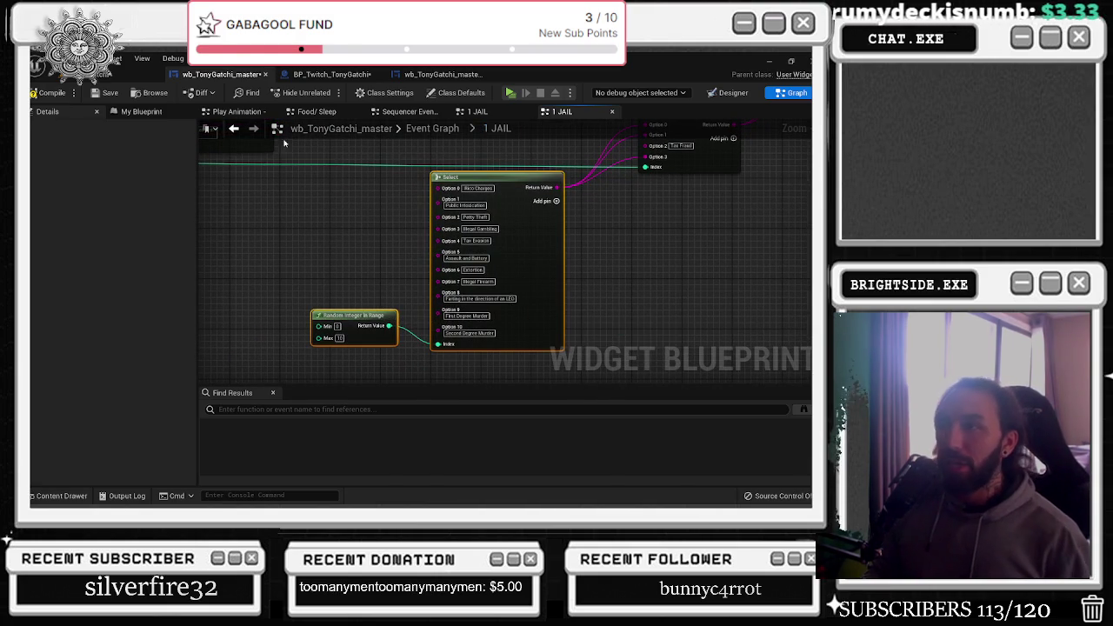
left_click(235, 128)
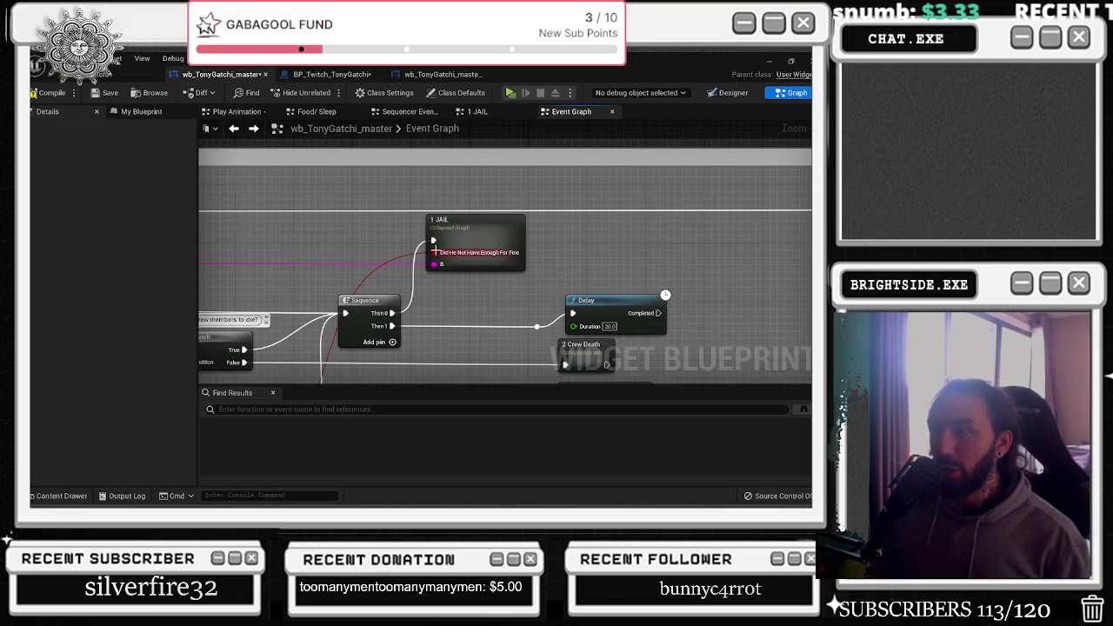
Move to the crew-action area of the Event Graph and undo the overlapping duplicate nodes
left_click(469, 235)
scroll(470, 235, "down", 2)
mouse_move(211, 313)
left_mouse_down()
mouse_move(714, 172)
mouse_move(526, 262)
mouse_move(566, 227)
mouse_move(550, 226)
left_mouse_up()
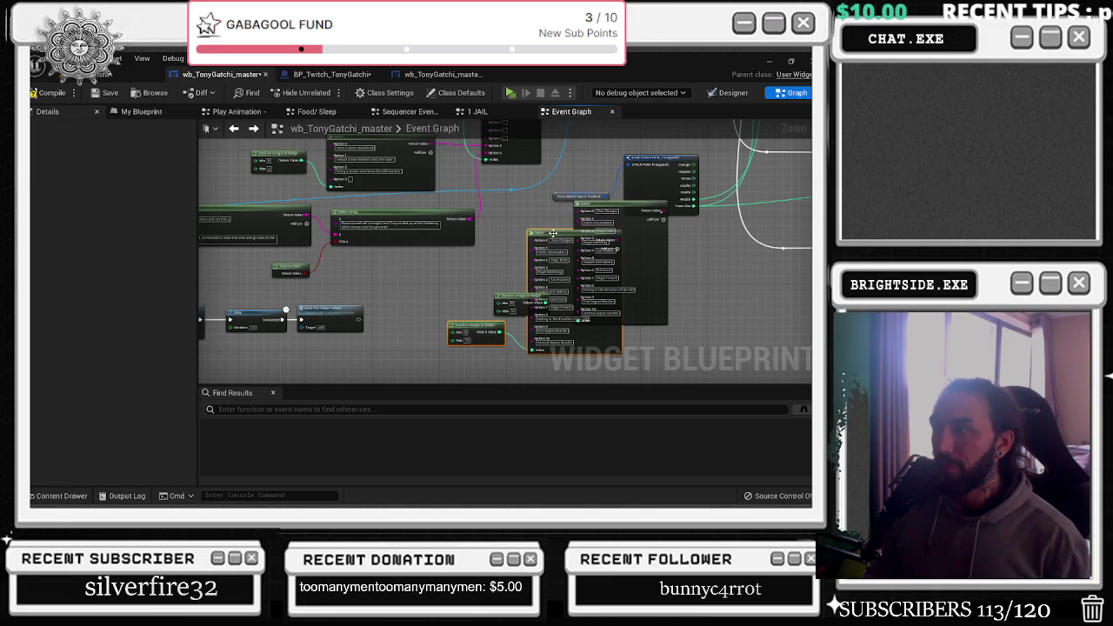
key("ctrl+z")
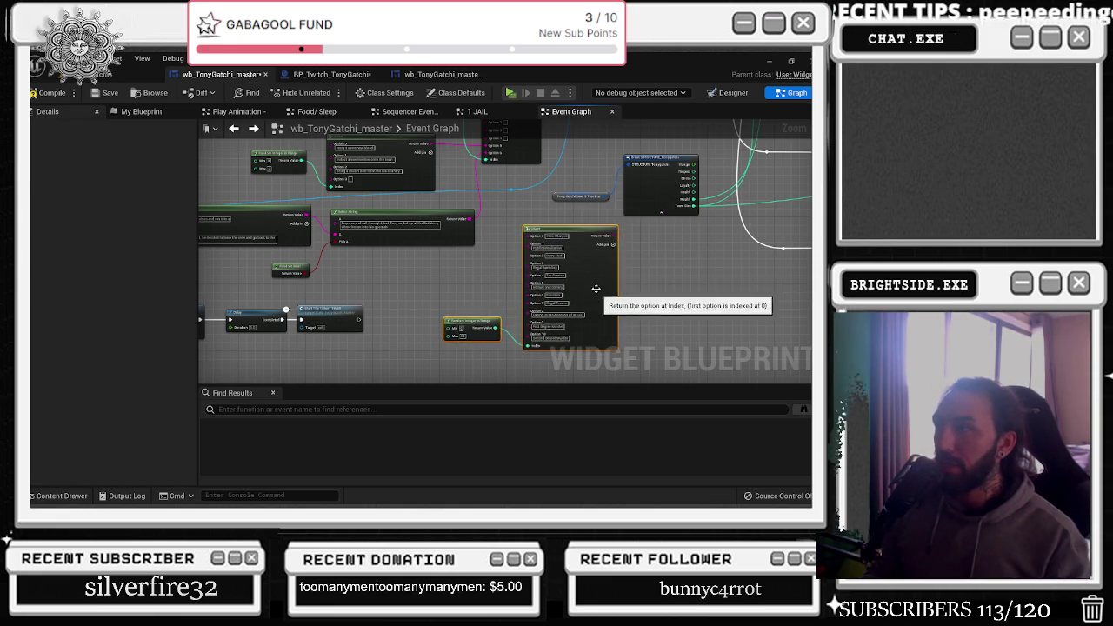
scroll(556, 270, "up", 3)
scroll(530, 243, "up", 1)
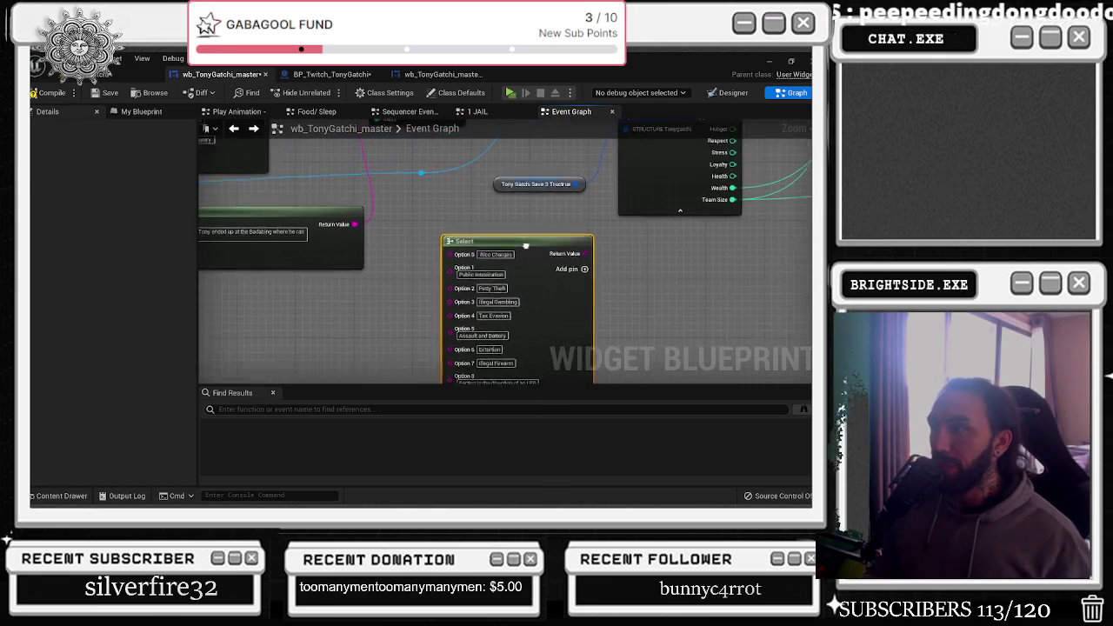
Replace the crew Select node's Option 2 'Petty Theft' with 'rob a minivan families out shipment!'
left_click(470, 296)
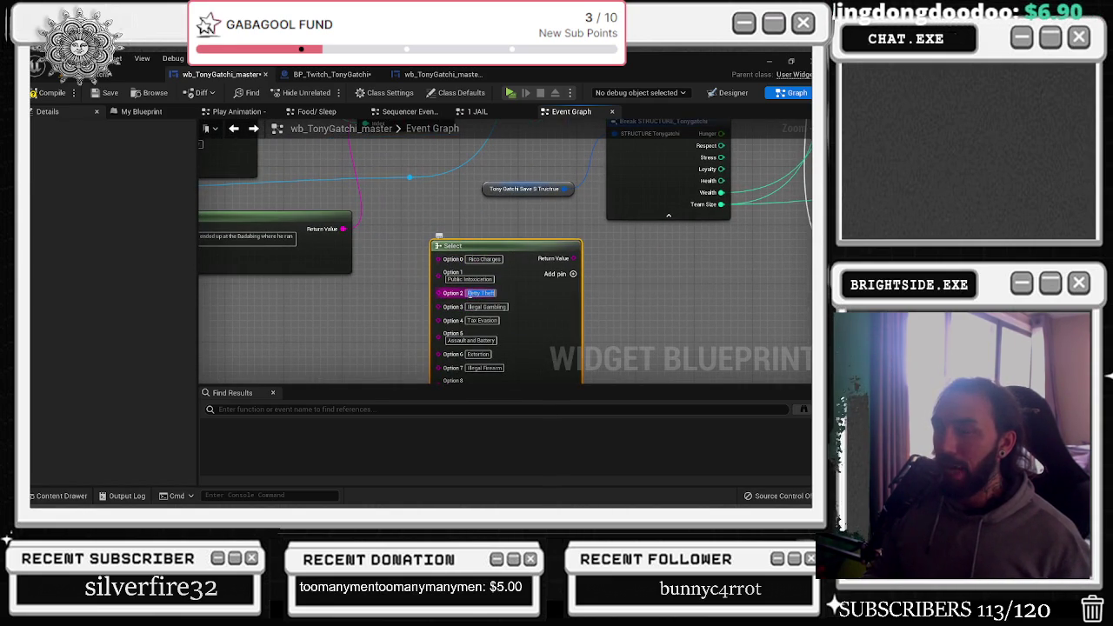
scroll(423, 230, "down", 2)
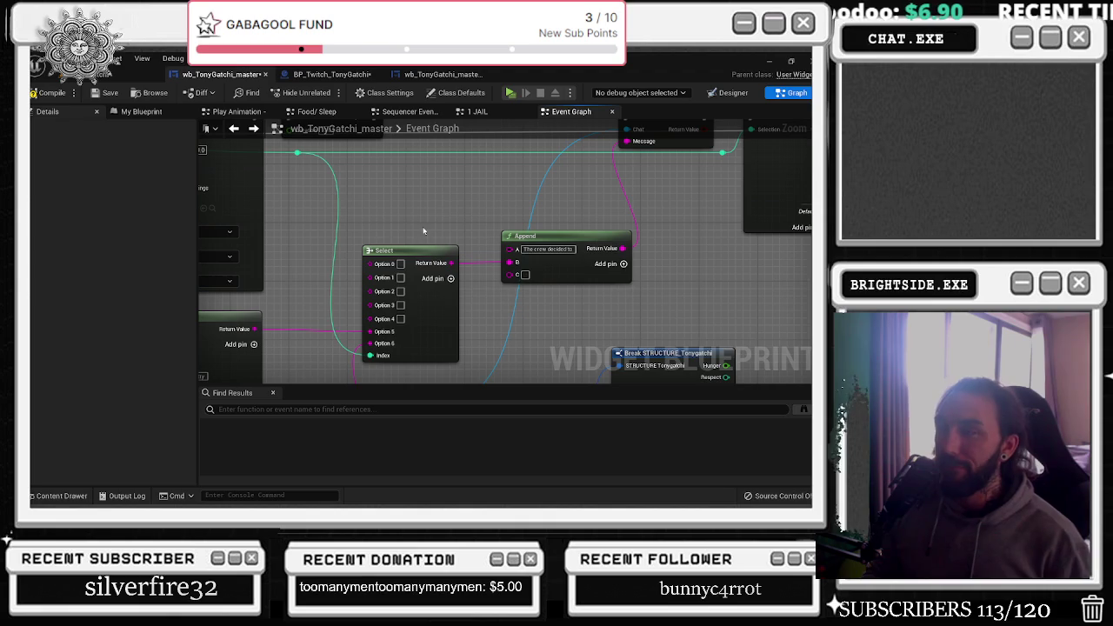
left_click_drag(371, 248, 385, 247)
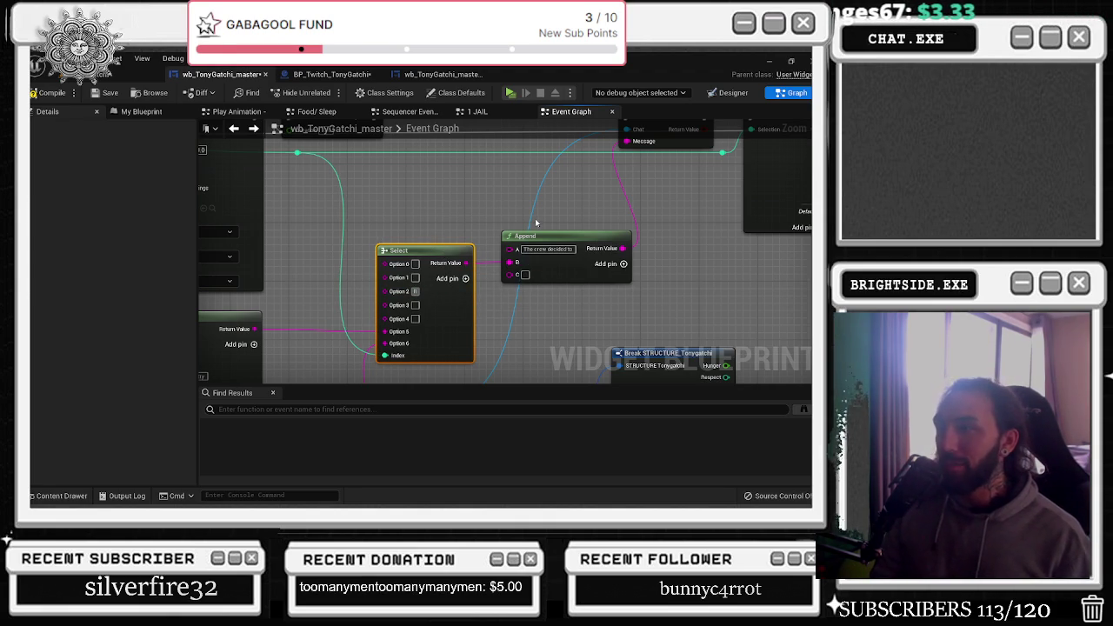
type("rob")
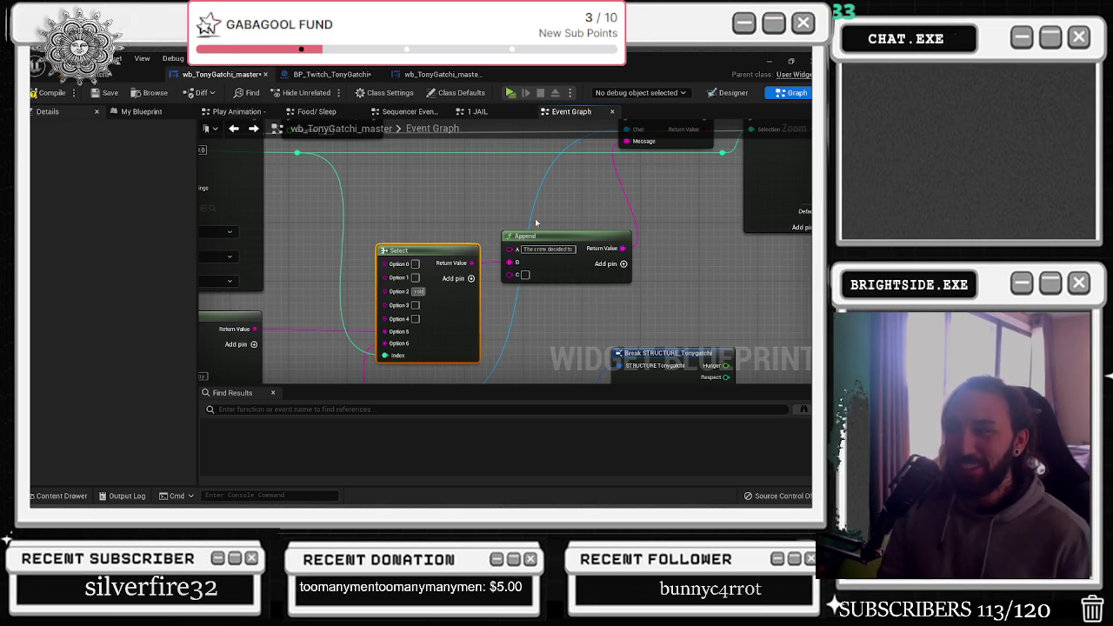
type(" a minivan fami")
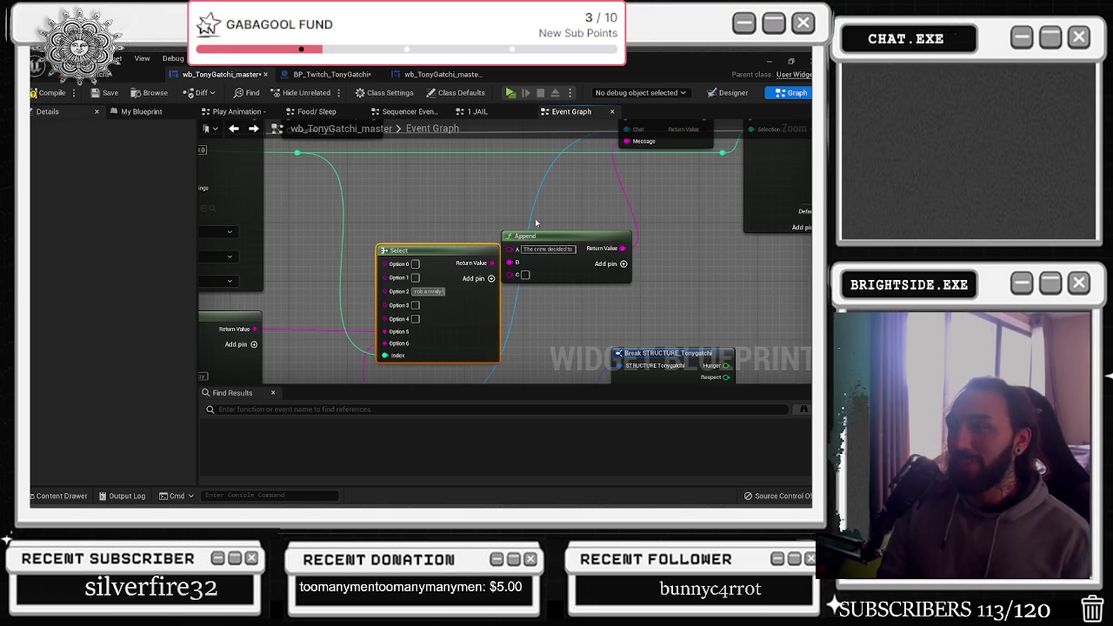
type("lies")
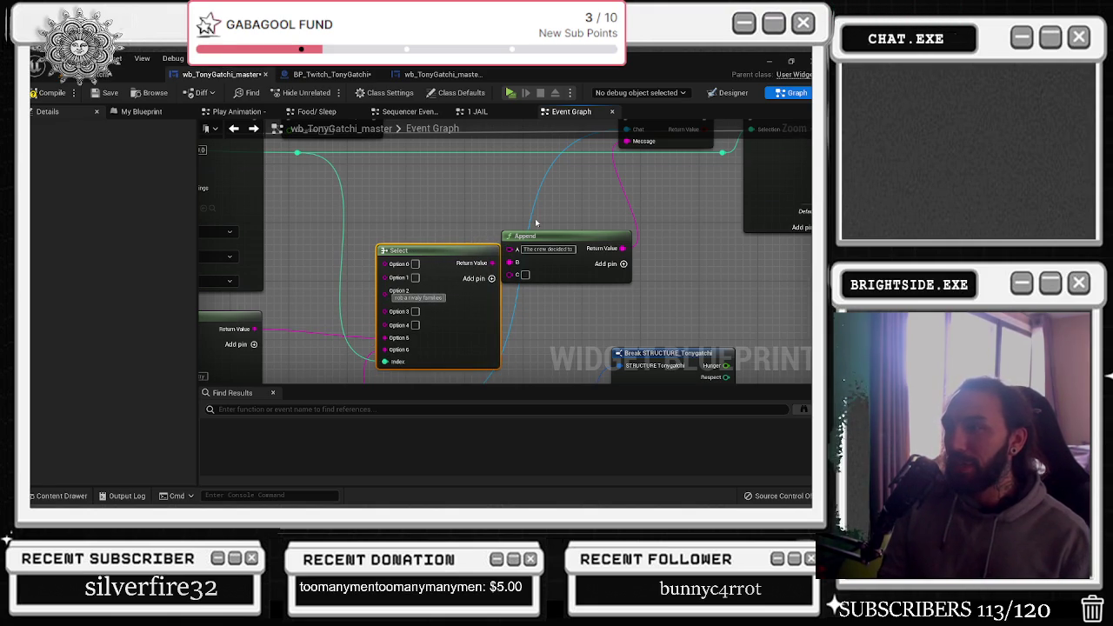
type(" out ship")
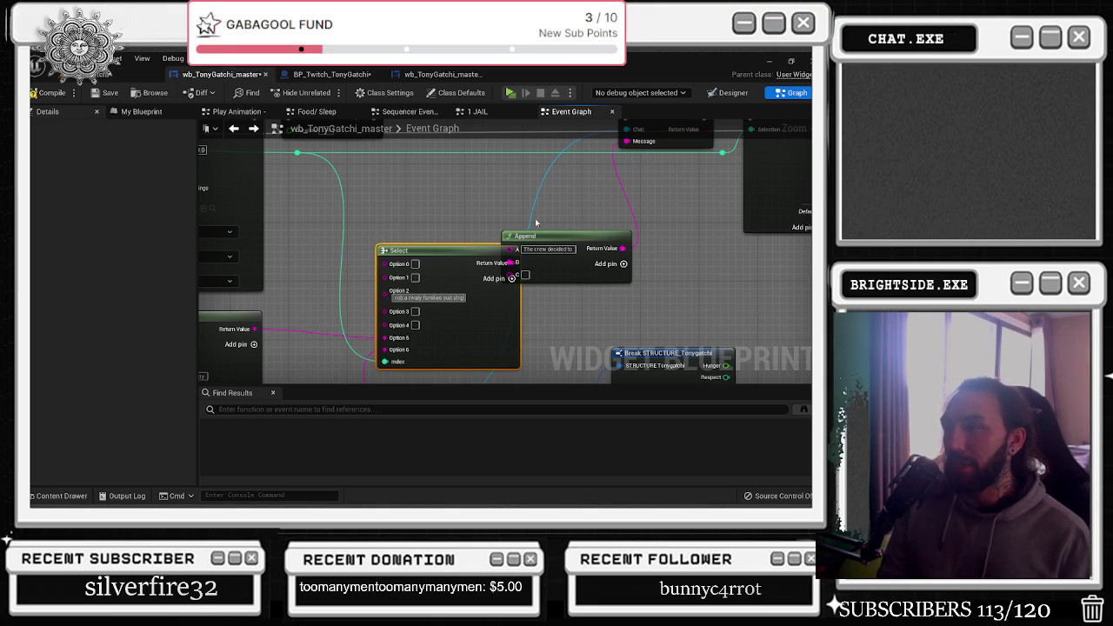
type("ment!")
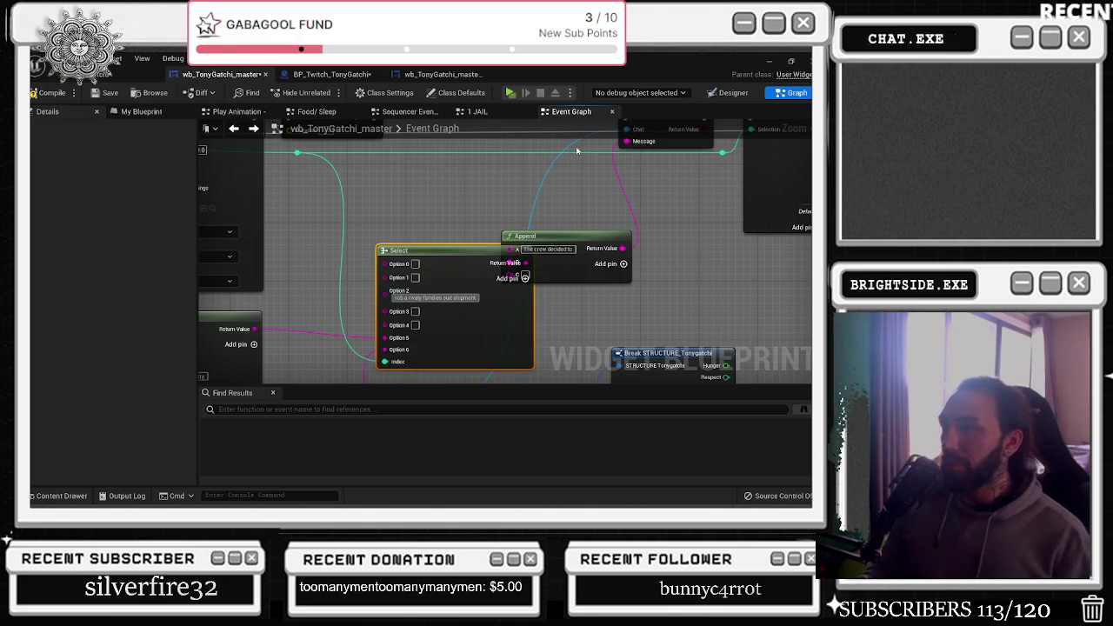
Spread the Select and Append nodes apart and enter an underground setup as the Option 3 text
left_click_drag(465, 250, 435, 251)
mouse_move(539, 235)
left_mouse_down()
mouse_move(559, 236)
mouse_move(547, 124)
left_mouse_up()
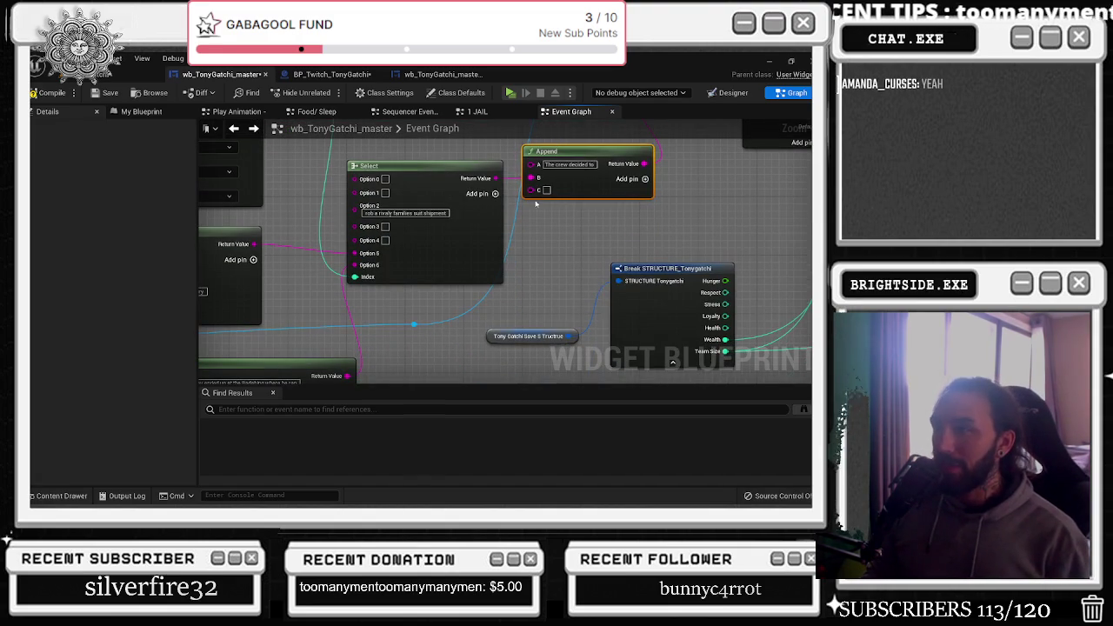
left_click_drag(555, 219, 514, 244)
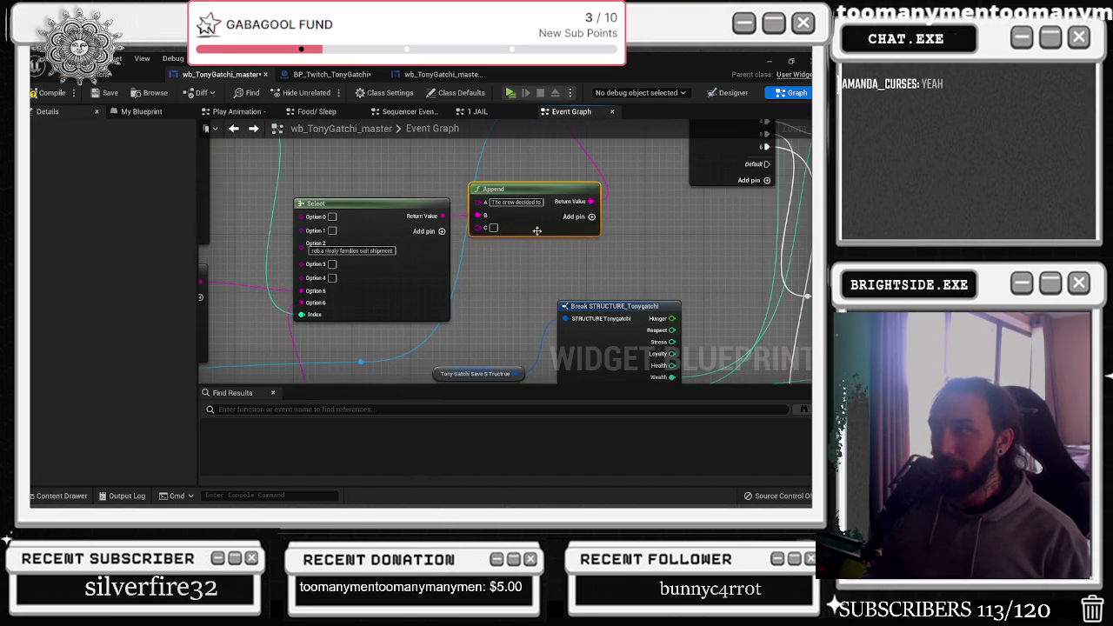
mouse_move(512, 283)
left_mouse_down()
mouse_move(508, 139)
mouse_move(492, 121)
left_mouse_up()
left_click_drag(551, 258, 501, 369)
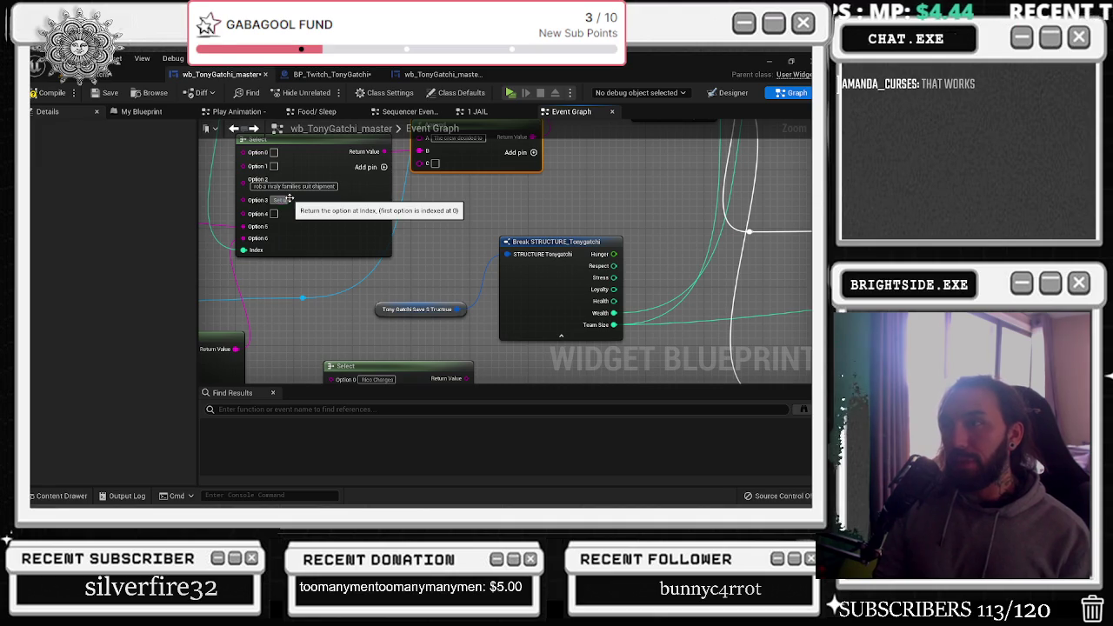
left_click(290, 200)
key("Return")
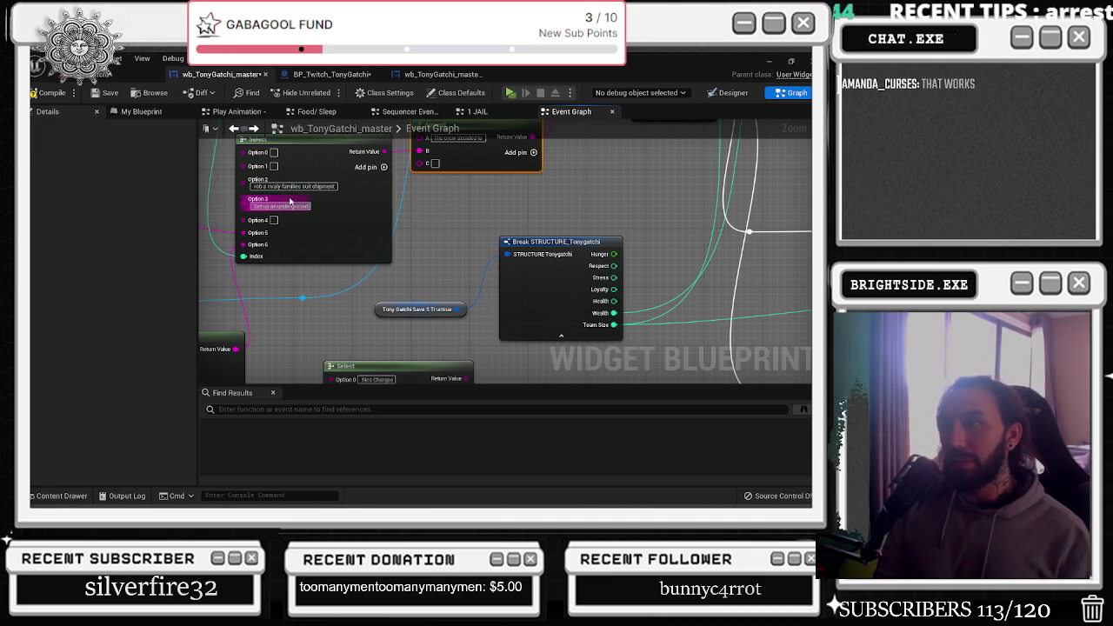